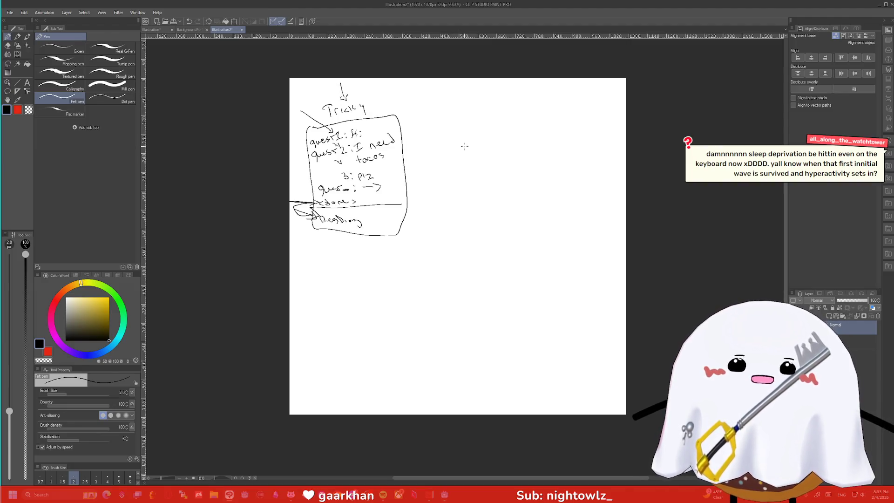
# Handwrite the heading 'Case:' beside the dialog sketch with the Felt pen
pyautogui.moveTo(448, 124); pyautogui.dragTo(470, 123)
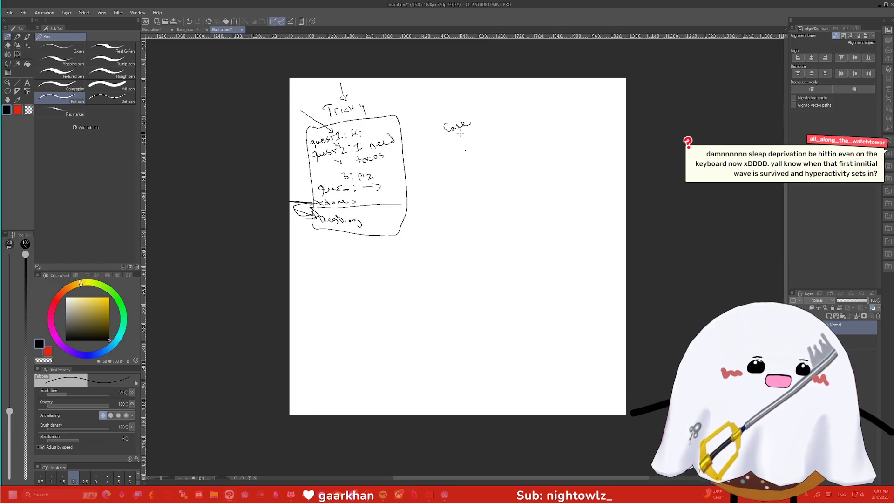
pyautogui.click(478, 122)
pyautogui.click(479, 127)
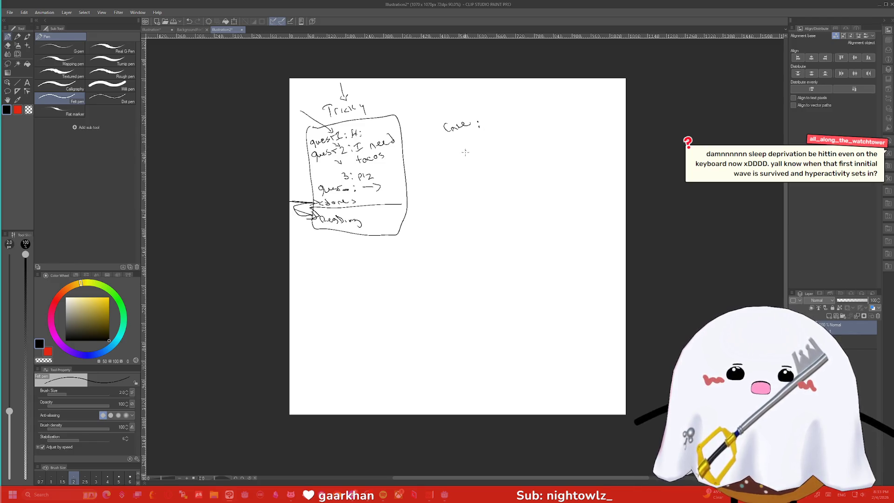
# Write 'Tricky2:' under the heading and draw squiggle placeholder lines for entries 2 and 3
pyautogui.moveTo(459, 146); pyautogui.dragTo(466, 145)
pyautogui.moveTo(463, 146); pyautogui.dragTo(477, 147)
pyautogui.moveTo(477, 148); pyautogui.dragTo(569, 139)
pyautogui.click(503, 144)
pyautogui.click(504, 147)
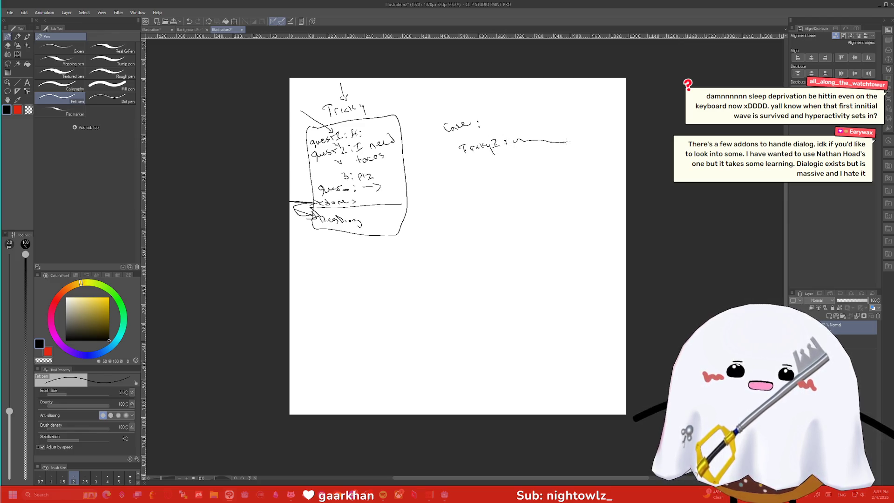
pyautogui.moveTo(497, 161); pyautogui.dragTo(569, 155)
pyautogui.moveTo(497, 180); pyautogui.dragTo(579, 174)
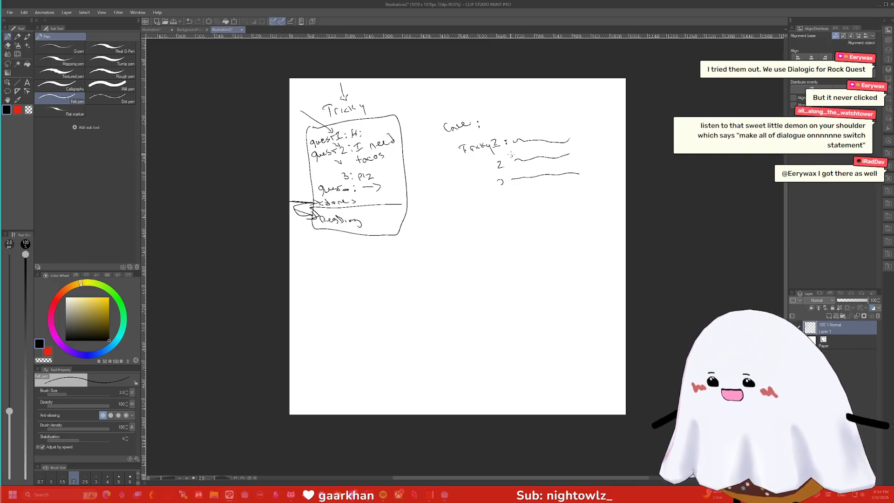
# In dialog.gd, add a 'match username:' block with a "test" case returning "this is the dialog"
pyautogui.click(879, 8)
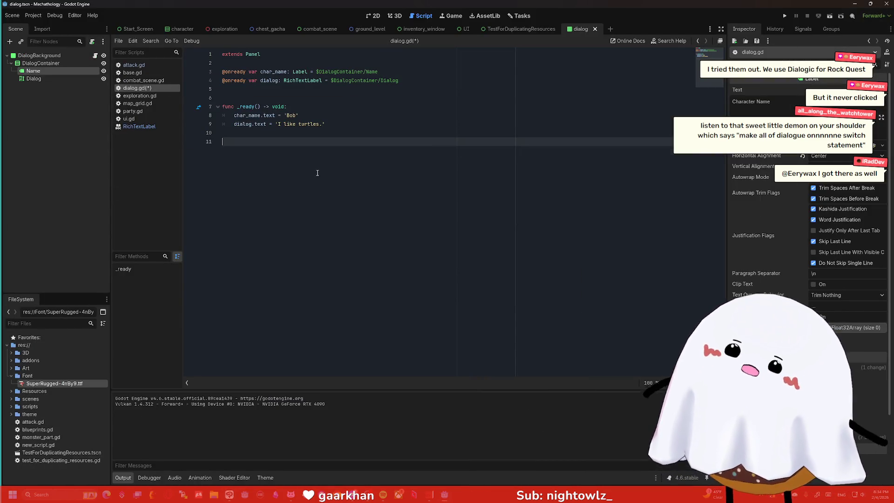
pyautogui.press('Return')
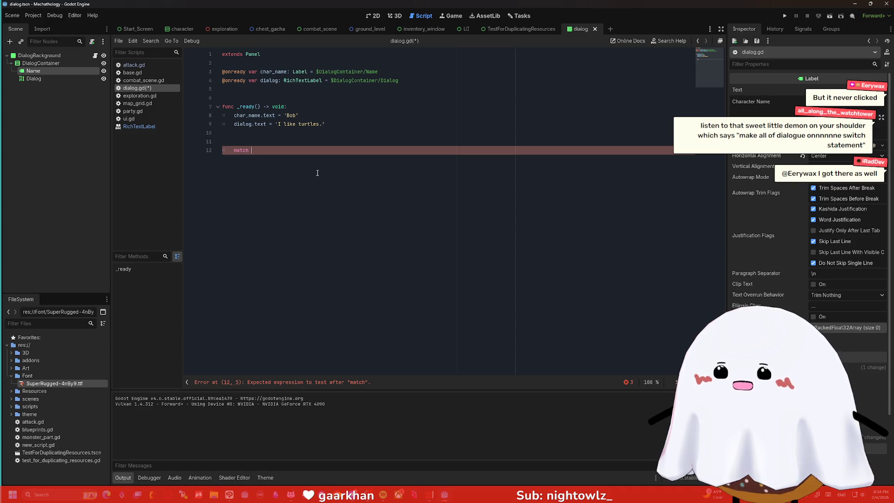
pyautogui.write('userna')
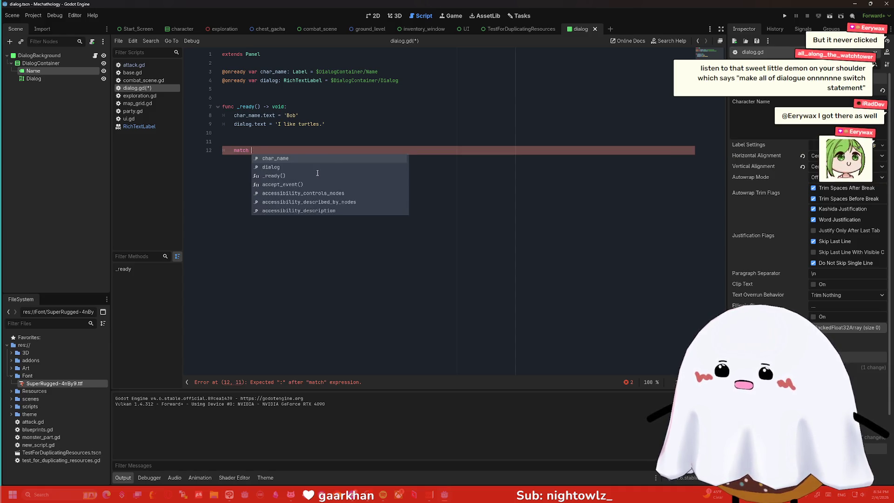
pyautogui.write('me:')
pyautogui.press('Return')
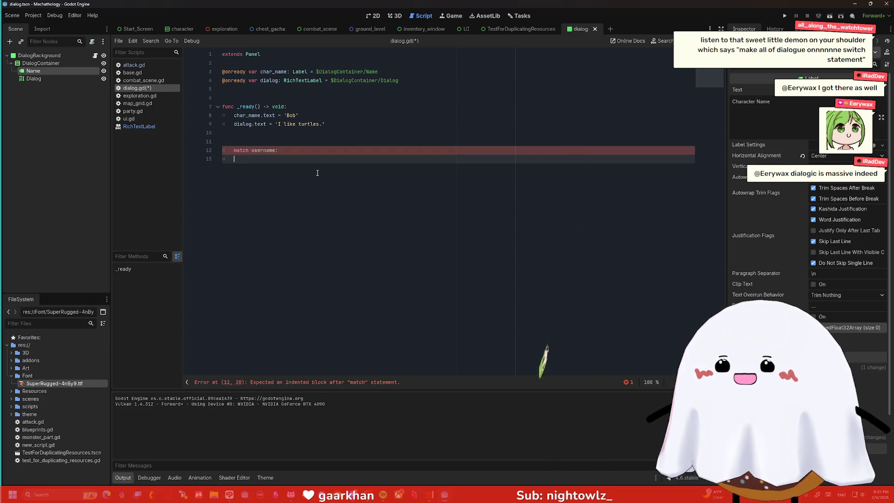
pyautogui.write('"test": "th')
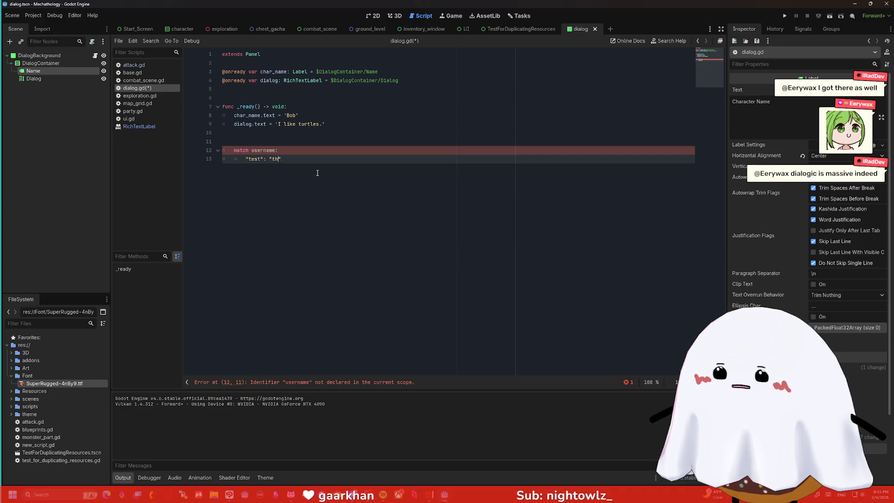
pyautogui.write('the dialog')
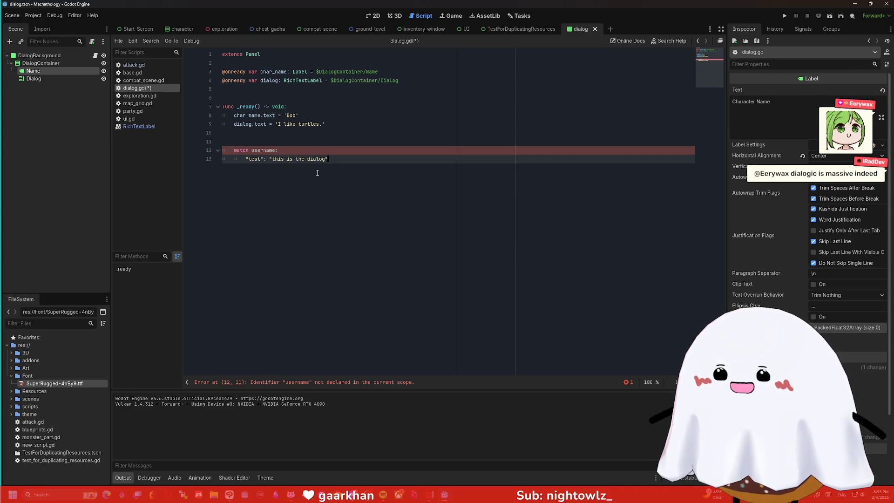
pyautogui.press('Return')
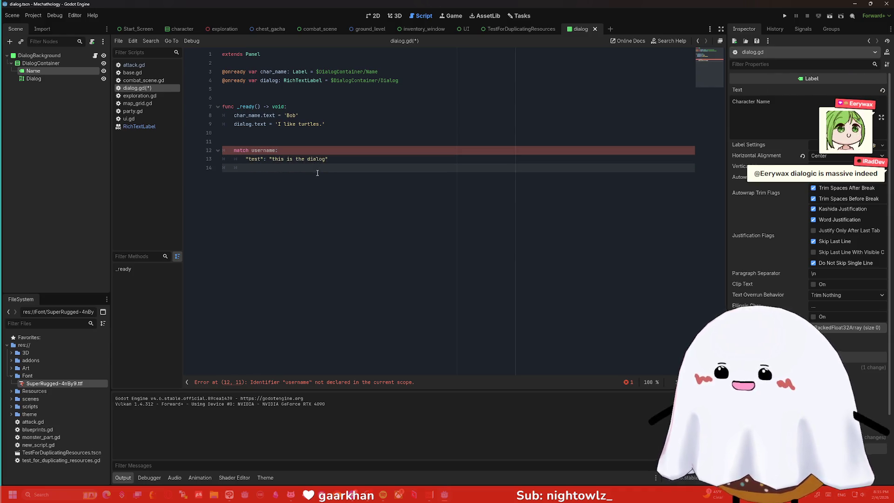
# Declare 'var username' after the onready variables and add the _: "no dialog found" fallback case
pyautogui.click(299, 91)
pyautogui.press('Return')
pyautogui.write('var username')
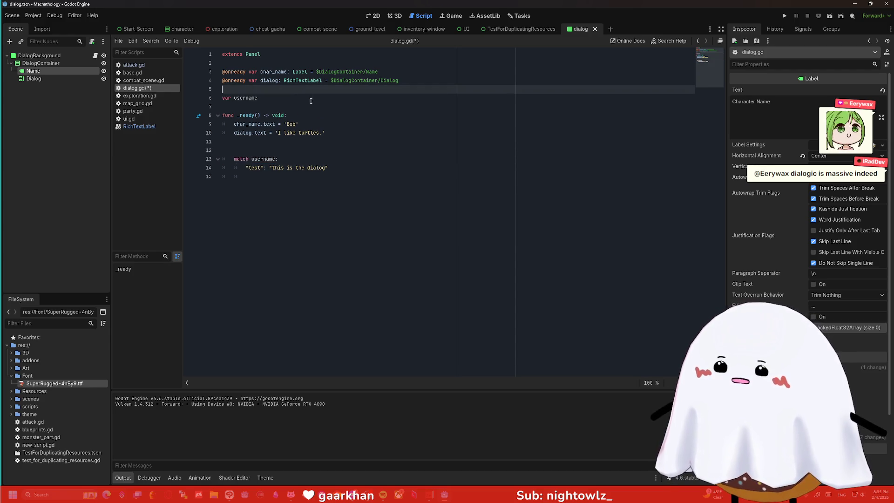
pyautogui.click(359, 167)
pyautogui.press('Return')
pyautogui.write('_: ')
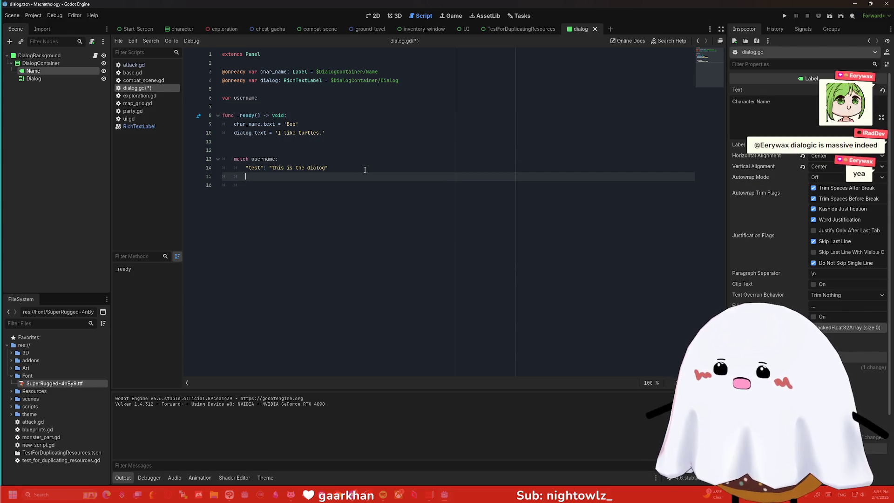
pyautogui.write('"')
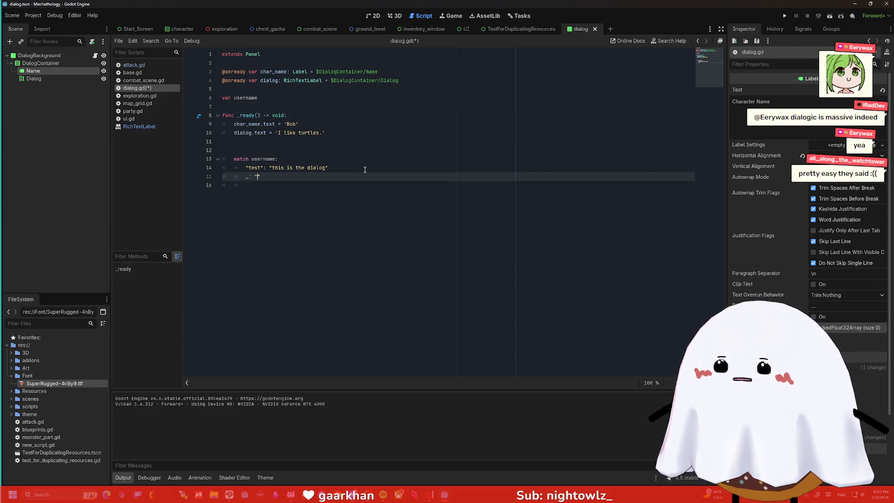
pyautogui.write('no dialog found')
pyautogui.press('Return')
pyautogui.press('Return')
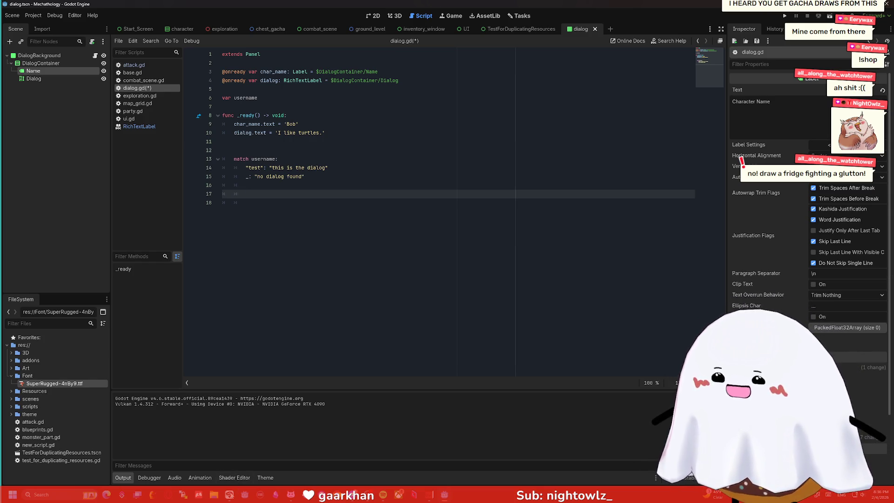
# Return to the dialog sketch in Clip Studio Paint
pyautogui.click(275, 495)
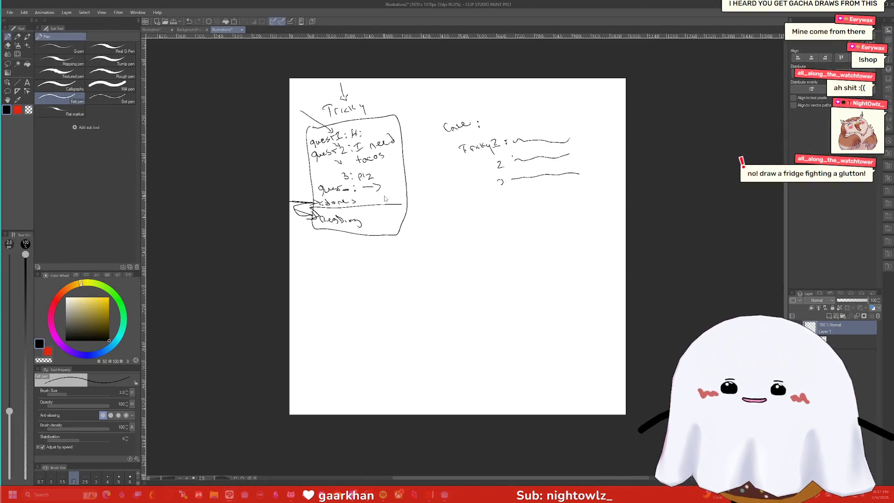
# On a new canvas, draw the dome-shaped critter body with both arms filled solid black
pyautogui.hotkey('ctrl', 'n')
pyautogui.press('Return')
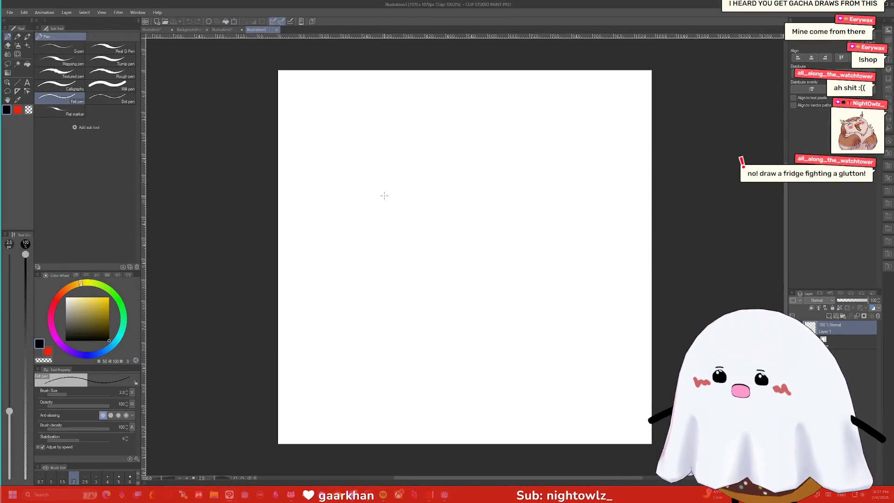
pyautogui.moveTo(366, 223); pyautogui.dragTo(370, 224)
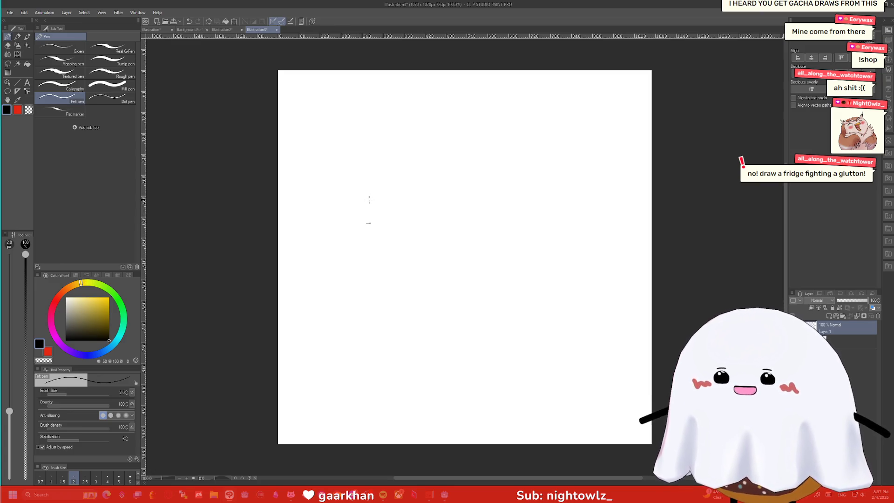
pyautogui.moveTo(479, 244)
pyautogui.mouseDown()
pyautogui.moveTo(495, 189)
pyautogui.moveTo(551, 249)
pyautogui.moveTo(480, 246)
pyautogui.moveTo(532, 257)
pyautogui.moveTo(550, 249)
pyautogui.mouseUp()
pyautogui.moveTo(481, 218)
pyautogui.mouseDown()
pyautogui.moveTo(466, 203)
pyautogui.moveTo(482, 216)
pyautogui.mouseUp()
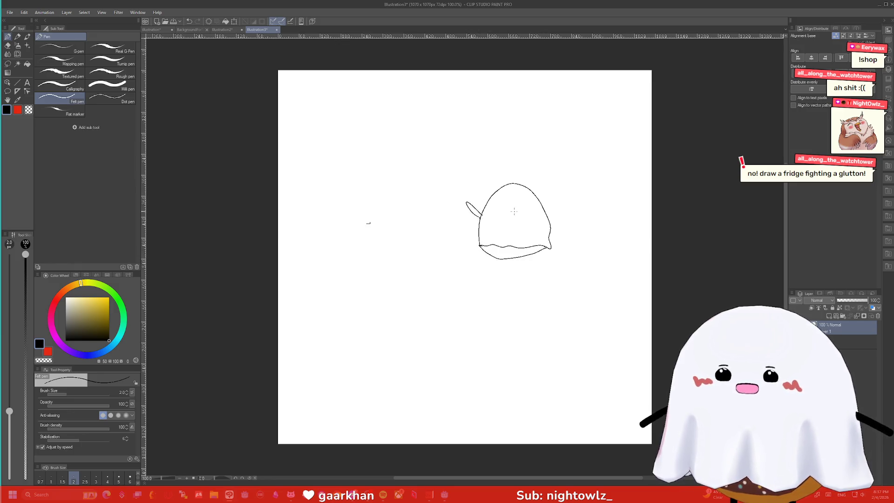
pyautogui.moveTo(543, 208)
pyautogui.mouseDown()
pyautogui.moveTo(551, 222)
pyautogui.moveTo(536, 233)
pyautogui.moveTo(551, 228)
pyautogui.moveTo(544, 211)
pyautogui.mouseUp()
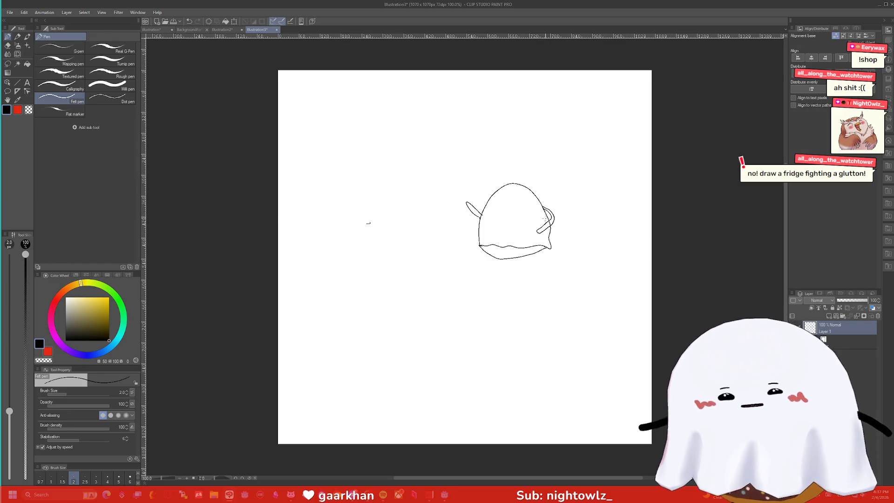
pyautogui.press('g')
pyautogui.moveTo(544, 211)
pyautogui.mouseDown()
pyautogui.moveTo(553, 217)
pyautogui.moveTo(538, 231)
pyautogui.moveTo(549, 223)
pyautogui.mouseUp()
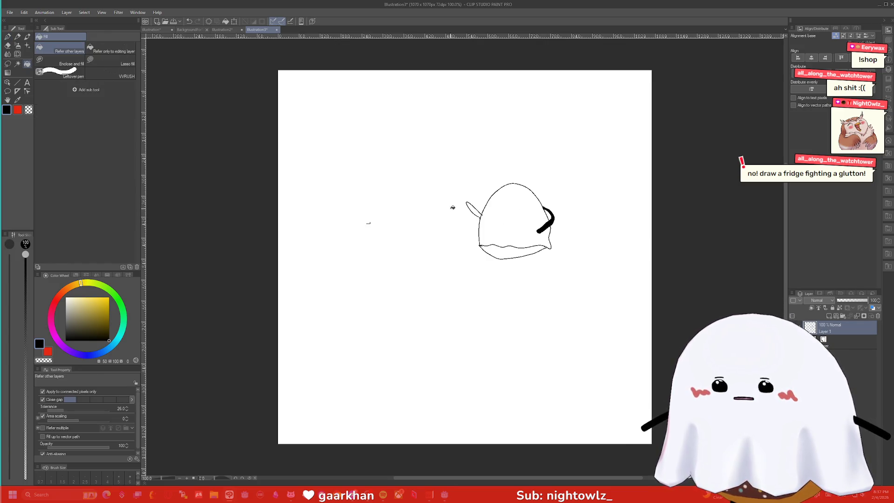
pyautogui.moveTo(474, 211); pyautogui.dragTo(470, 205)
pyautogui.press('p')
# Outline a tall bag behind the critter and draw its legs, filled solid black
pyautogui.moveTo(415, 243)
pyautogui.mouseDown()
pyautogui.moveTo(406, 150)
pyautogui.moveTo(484, 140)
pyautogui.moveTo(494, 191)
pyautogui.mouseUp()
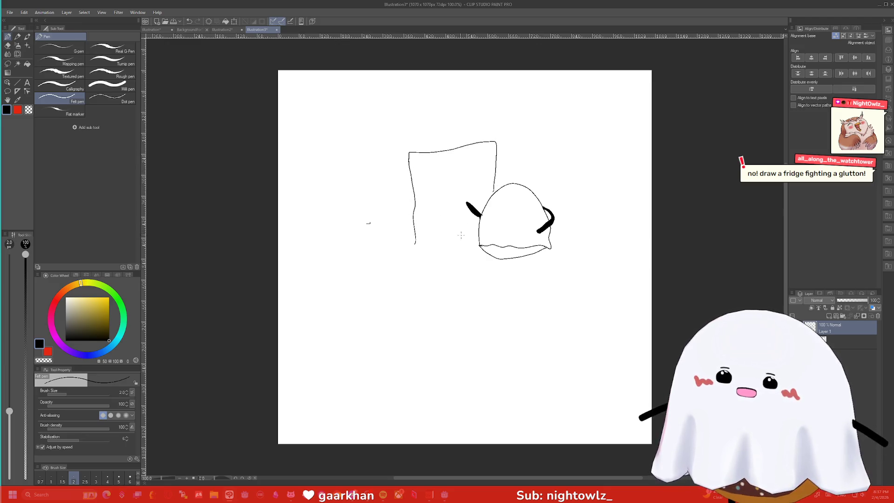
pyautogui.moveTo(415, 242)
pyautogui.mouseDown()
pyautogui.moveTo(495, 259)
pyautogui.moveTo(507, 276)
pyautogui.moveTo(509, 261)
pyautogui.moveTo(531, 257)
pyautogui.mouseUp()
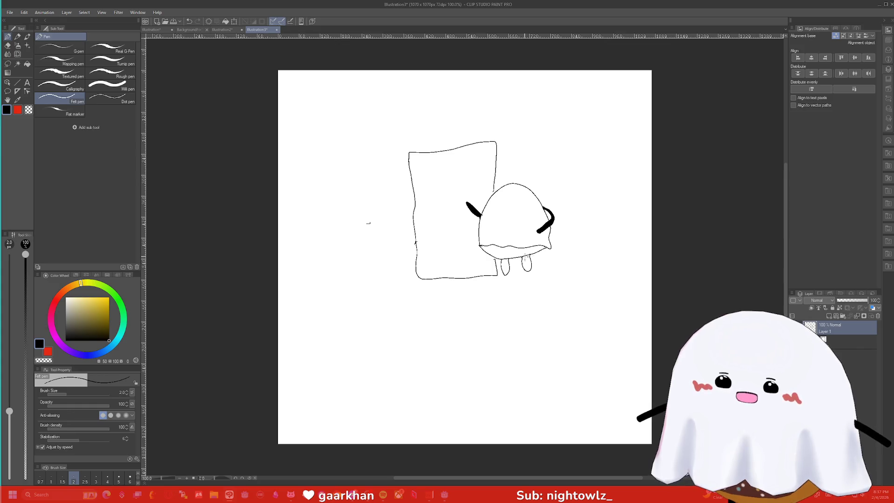
pyautogui.press('g')
pyautogui.click(522, 259)
pyautogui.click(506, 266)
pyautogui.press('p')
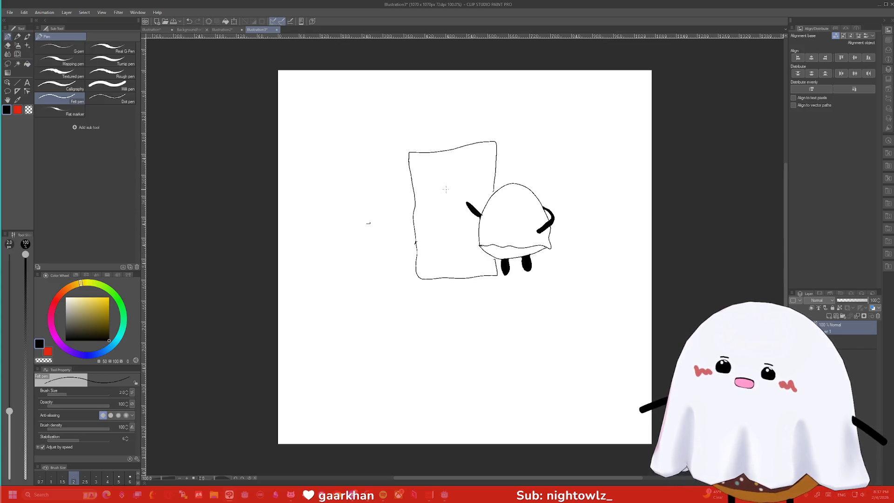
# Add a second box, a label strip, a torn zigzag reaching the arm, and scribbled writing overhead
pyautogui.moveTo(408, 152)
pyautogui.mouseDown()
pyautogui.moveTo(335, 156)
pyautogui.moveTo(337, 273)
pyautogui.moveTo(417, 276)
pyautogui.mouseUp()
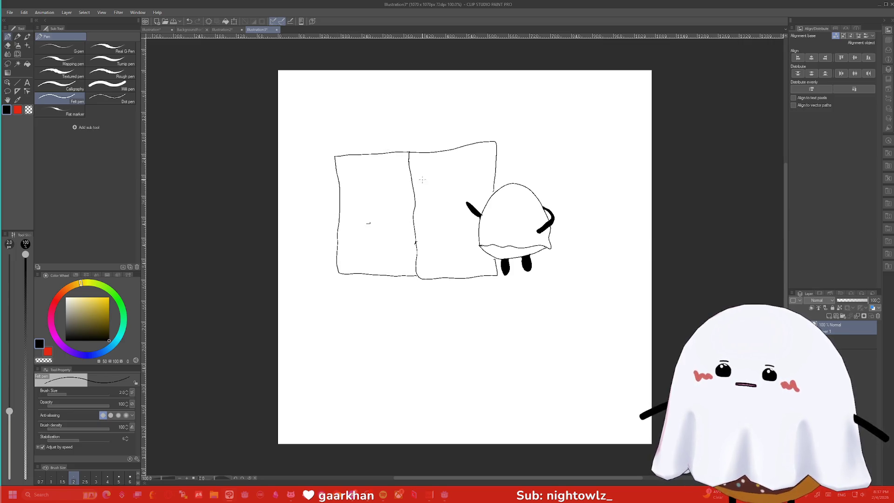
pyautogui.moveTo(416, 168); pyautogui.dragTo(416, 172)
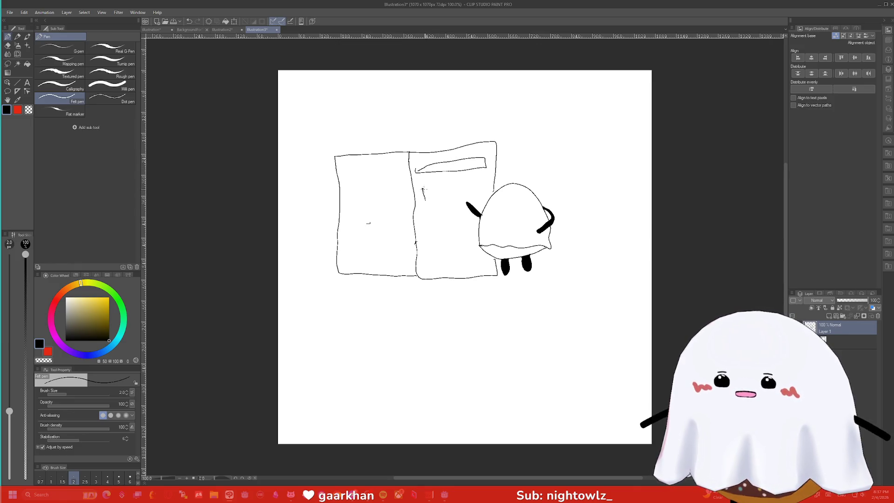
pyautogui.moveTo(423, 200)
pyautogui.mouseDown()
pyautogui.moveTo(431, 187)
pyautogui.moveTo(469, 191)
pyautogui.mouseUp()
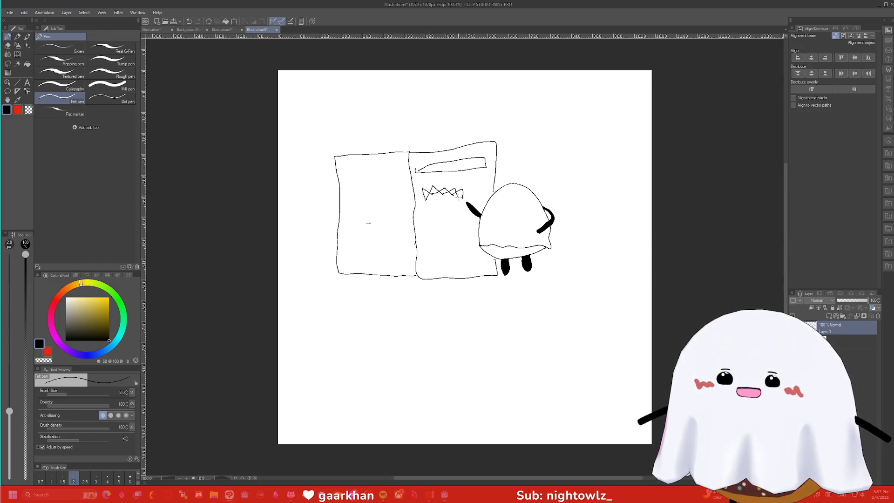
pyautogui.moveTo(463, 198)
pyautogui.mouseDown()
pyautogui.moveTo(480, 205)
pyautogui.moveTo(487, 191)
pyautogui.moveTo(485, 213)
pyautogui.mouseUp()
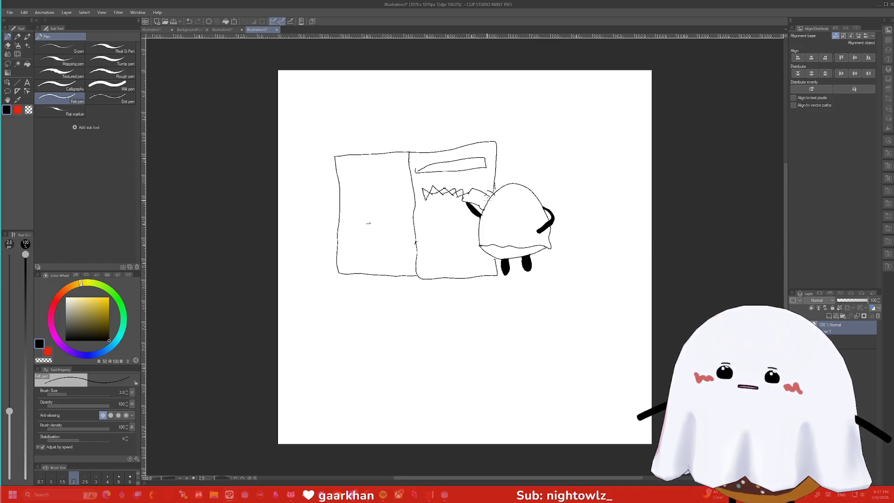
pyautogui.moveTo(534, 177)
pyautogui.mouseDown()
pyautogui.moveTo(537, 187)
pyautogui.moveTo(571, 184)
pyautogui.mouseUp()
pyautogui.scroll(5, 474, 194)
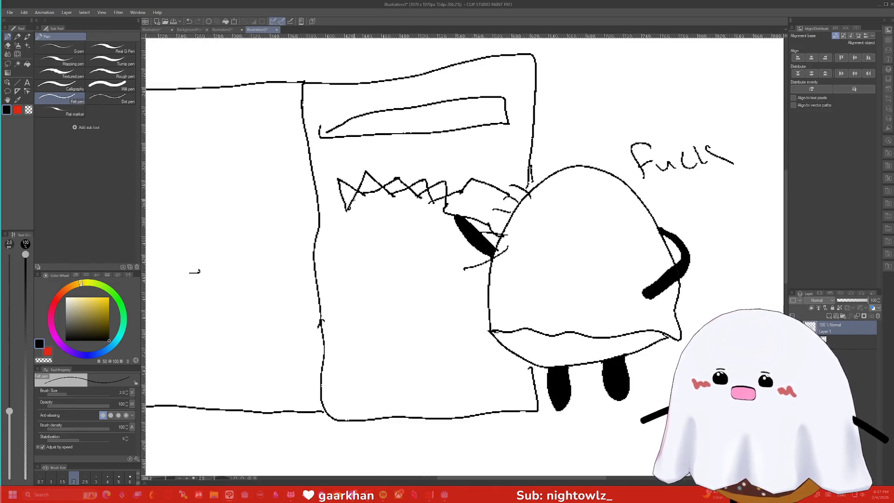
# Draw several lines across the bag and a small box below the tear
pyautogui.moveTo(320, 222); pyautogui.dragTo(450, 219)
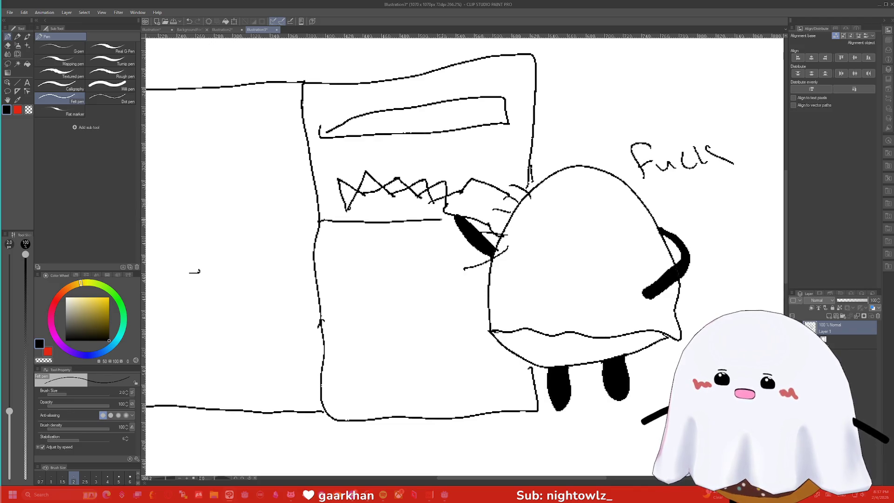
pyautogui.moveTo(318, 158); pyautogui.dragTo(503, 141)
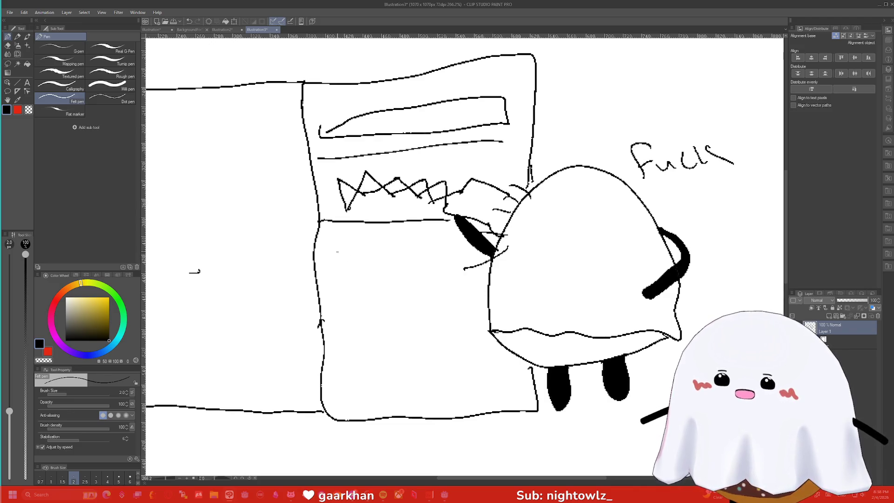
pyautogui.moveTo(309, 253); pyautogui.dragTo(466, 239)
pyautogui.moveTo(407, 264); pyautogui.dragTo(450, 261)
pyautogui.moveTo(331, 302); pyautogui.dragTo(487, 294)
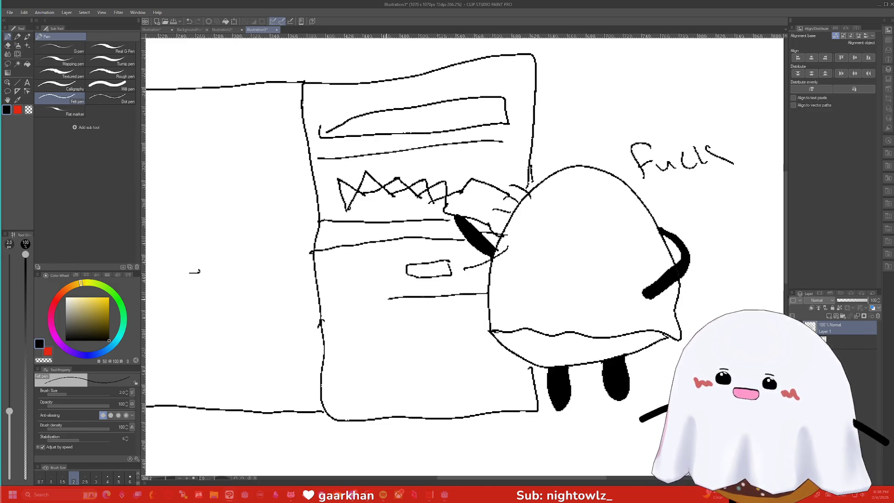
pyautogui.moveTo(340, 301); pyautogui.dragTo(324, 303)
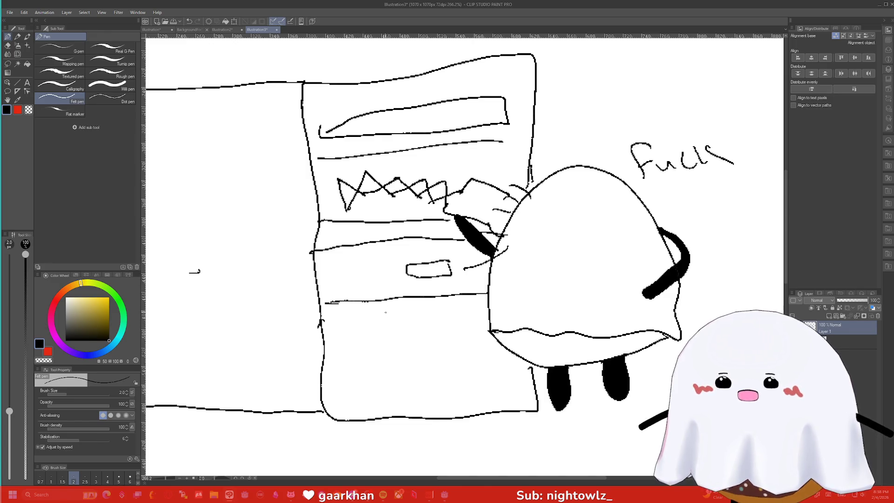
# Add a vertical divider and short scribbled text lines in the lower bag
pyautogui.moveTo(421, 312); pyautogui.dragTo(438, 415)
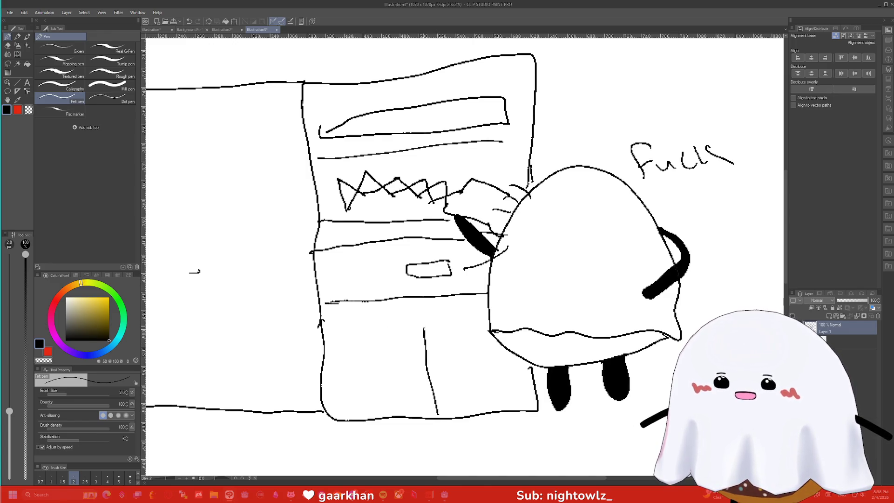
pyautogui.moveTo(419, 332); pyautogui.dragTo(355, 338)
pyautogui.moveTo(419, 366); pyautogui.dragTo(329, 375)
pyautogui.moveTo(413, 399); pyautogui.dragTo(353, 405)
pyautogui.moveTo(455, 323); pyautogui.dragTo(484, 316)
pyautogui.moveTo(504, 359); pyautogui.dragTo(448, 360)
pyautogui.moveTo(513, 383); pyautogui.dragTo(446, 396)
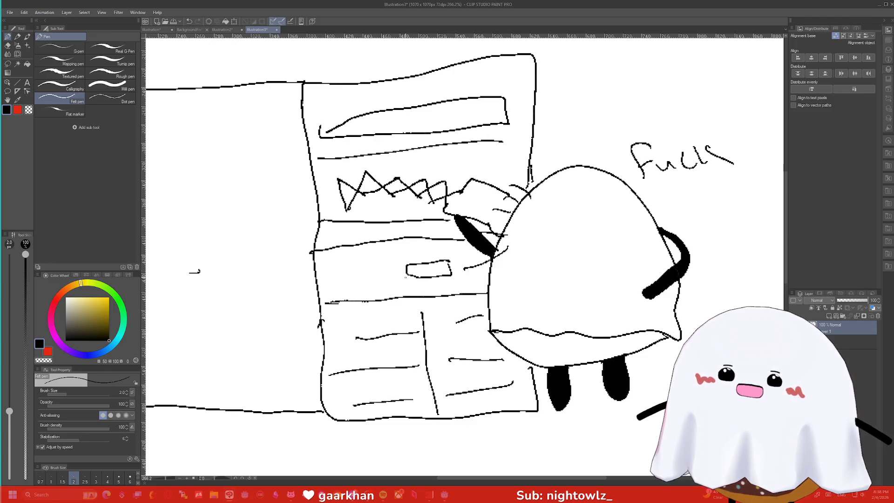
# Fill the ghost's held scrap with an orange-red colour from the Color Wheel
pyautogui.click(61, 297)
pyautogui.click(98, 307)
pyautogui.press('g')
pyautogui.click(474, 200)
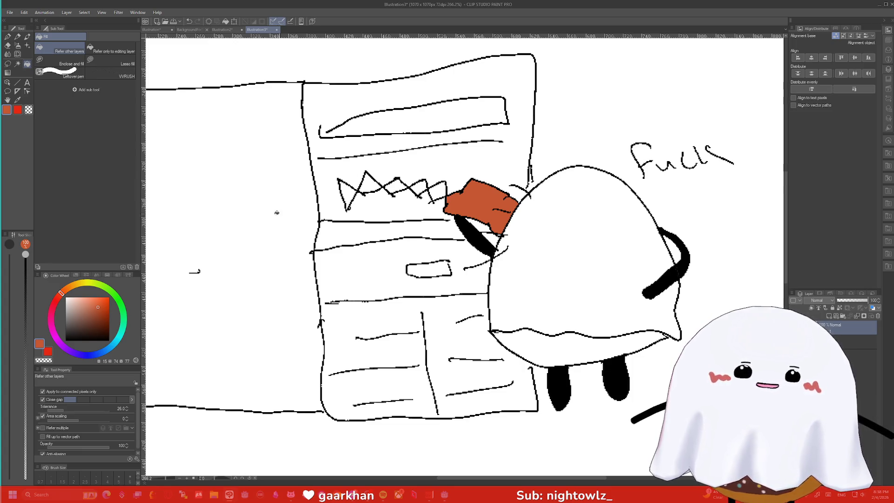
pyautogui.moveTo(97, 307); pyautogui.dragTo(103, 309)
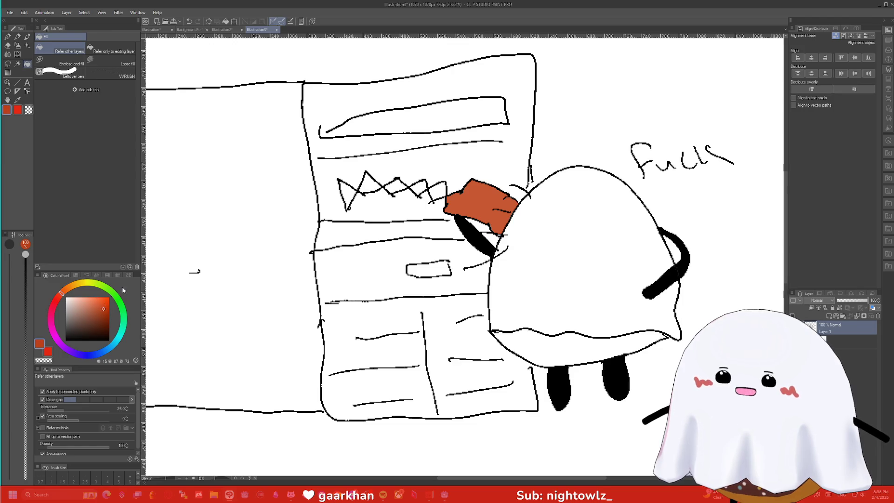
# Write 'Kerpow!' in orange above the scrap and outline a spiky burst around it
pyautogui.press('p')
pyautogui.moveTo(473, 161)
pyautogui.mouseDown()
pyautogui.moveTo(481, 172)
pyautogui.moveTo(488, 159)
pyautogui.moveTo(539, 136)
pyautogui.mouseUp()
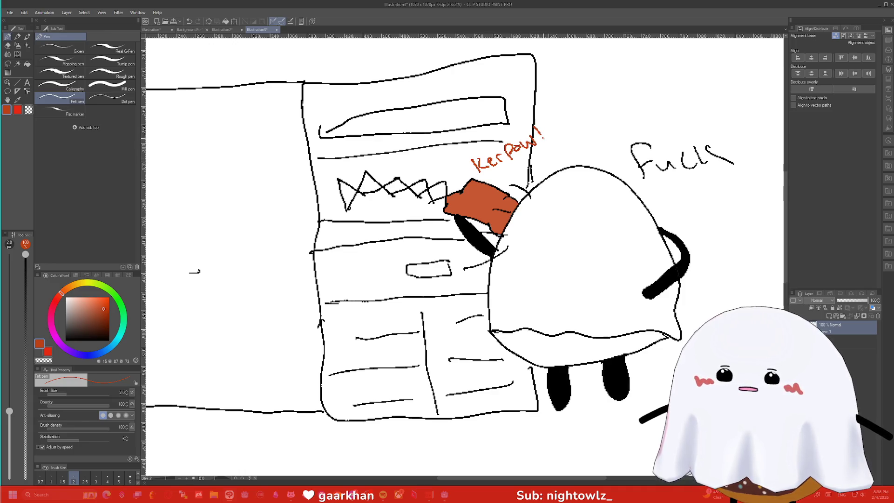
pyautogui.moveTo(468, 171)
pyautogui.mouseDown()
pyautogui.moveTo(459, 148)
pyautogui.moveTo(552, 116)
pyautogui.moveTo(540, 156)
pyautogui.moveTo(476, 182)
pyautogui.mouseUp()
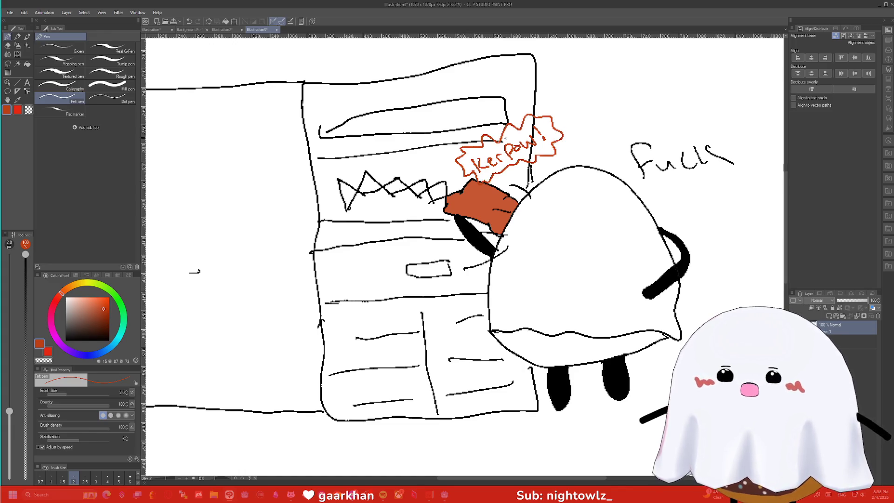
# Begin filling the burst's interior with orange
pyautogui.scroll(3, 504, 138)
pyautogui.press('g')
pyautogui.click(491, 167)
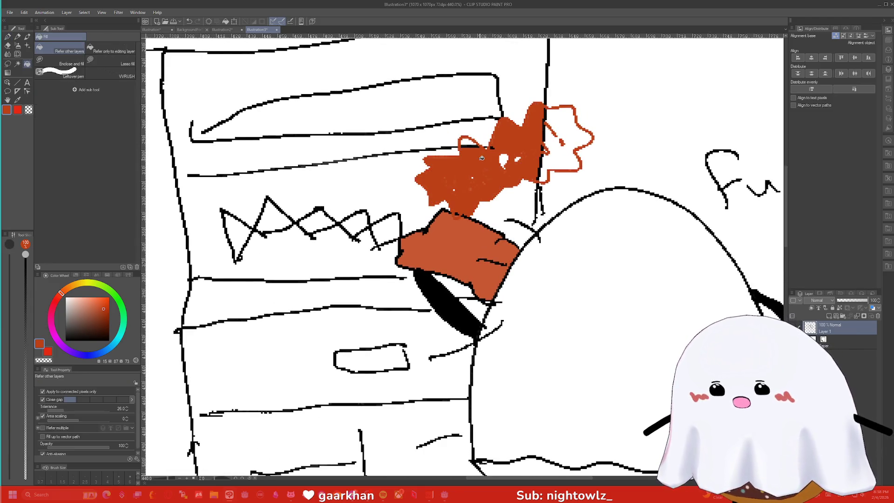
# Fill the leftover white gaps and right part of the burst with orange
pyautogui.press('p')
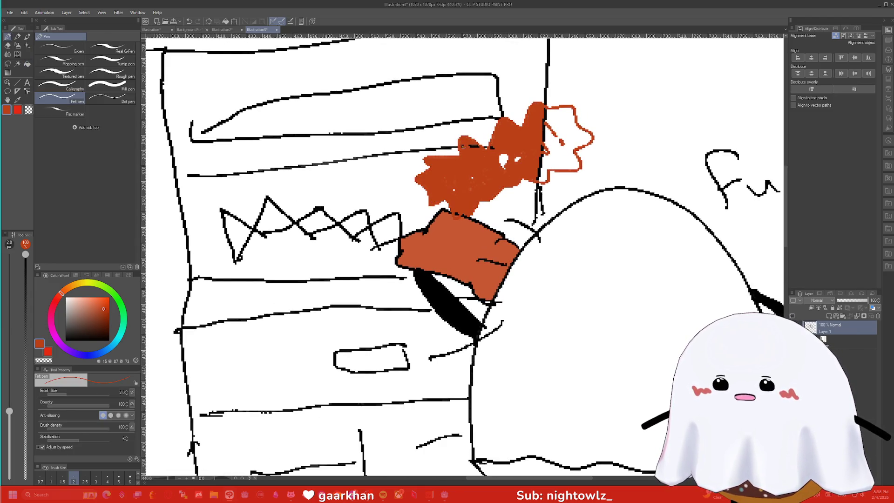
pyautogui.press('g')
pyautogui.click(504, 161)
pyautogui.click(518, 159)
pyautogui.click(550, 136)
# Paint over the black line running through the burst, then reselect black
pyautogui.press('p')
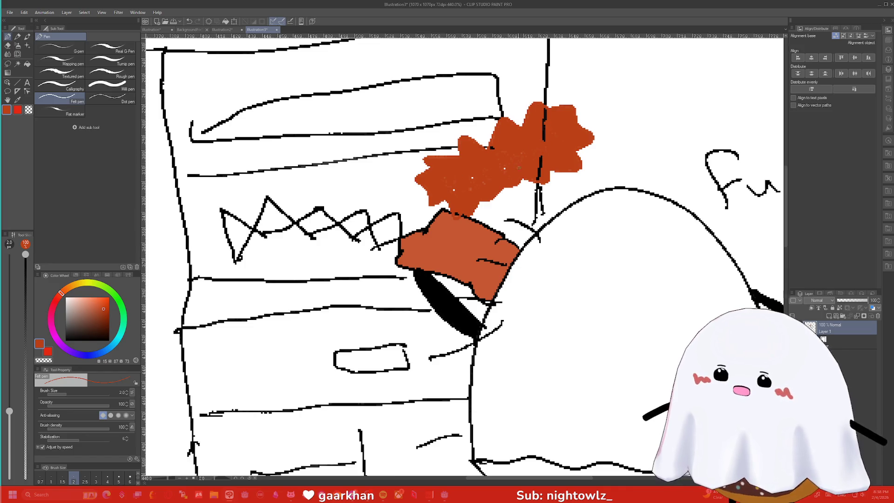
pyautogui.moveTo(540, 156); pyautogui.dragTo(541, 170)
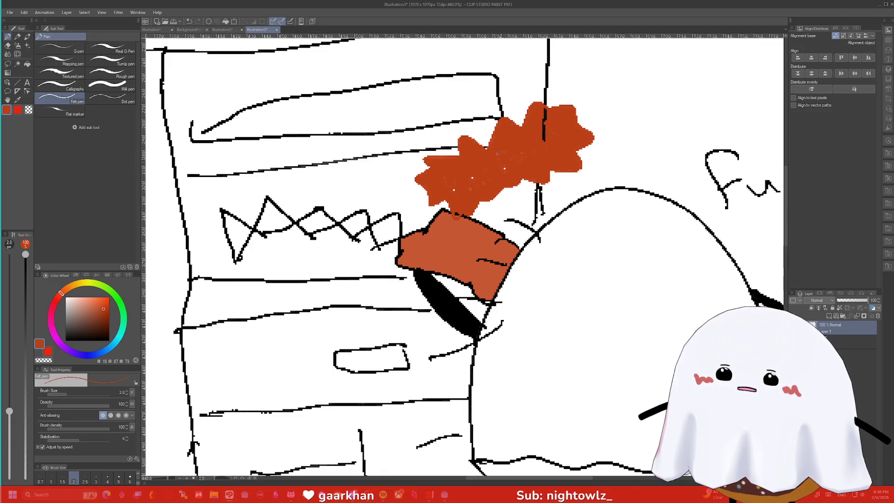
pyautogui.moveTo(544, 131); pyautogui.dragTo(546, 111)
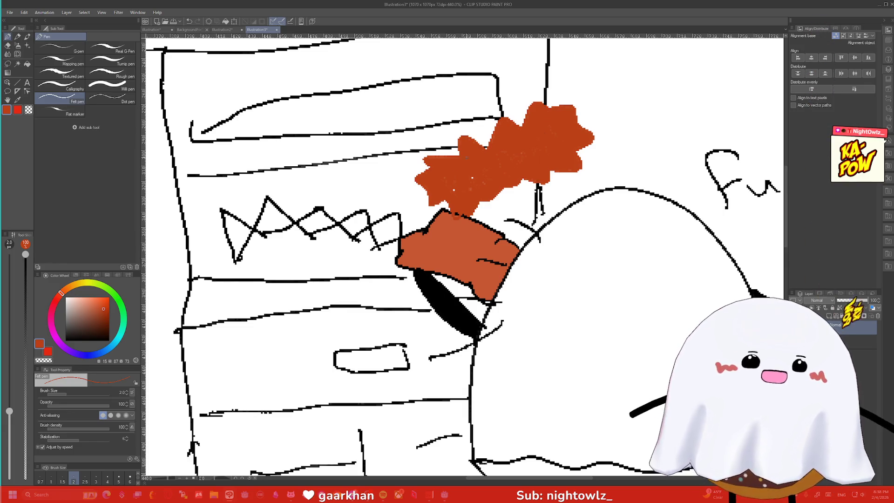
pyautogui.keyDown('alt'); pyautogui.click(415, 225); pyautogui.keyUp('alt')
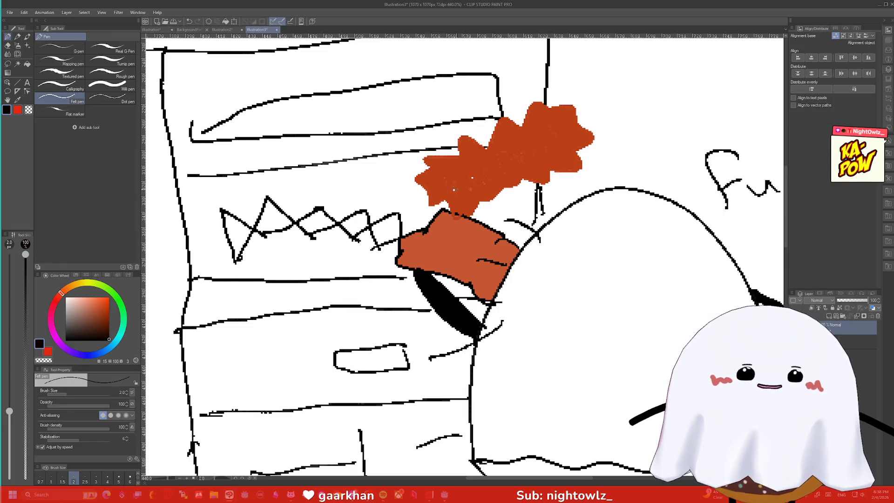
# Letter 'Ka-Pow!' in black inside the orange burst
pyautogui.moveTo(445, 173); pyautogui.dragTo(448, 191)
pyautogui.moveTo(455, 166)
pyautogui.mouseDown()
pyautogui.moveTo(458, 182)
pyautogui.moveTo(472, 180)
pyautogui.moveTo(508, 141)
pyautogui.mouseUp()
pyautogui.moveTo(508, 142)
pyautogui.mouseDown()
pyautogui.moveTo(525, 149)
pyautogui.moveTo(556, 132)
pyautogui.mouseUp()
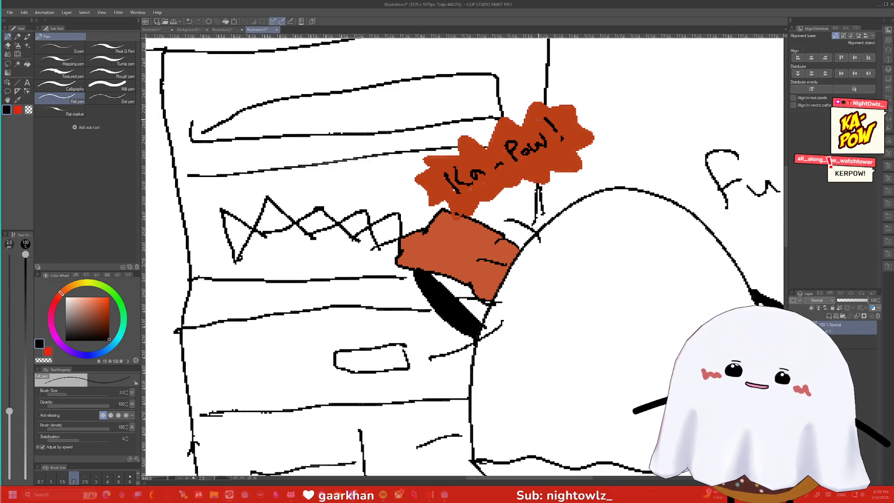
pyautogui.scroll(-5, 520, 106)
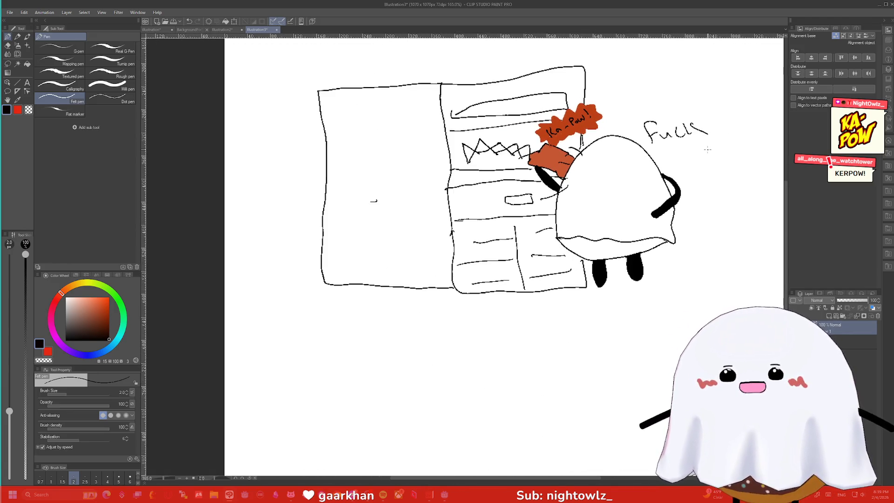
pyautogui.scroll(2, 751, 112)
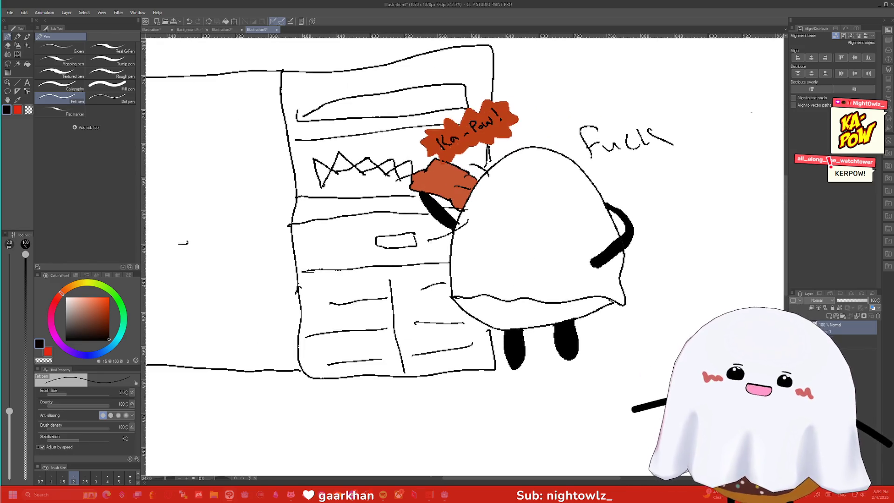
# Retrace the k of the handwritten word at the top right
pyautogui.moveTo(649, 121); pyautogui.dragTo(645, 133)
pyautogui.moveTo(642, 140); pyautogui.dragTo(666, 140)
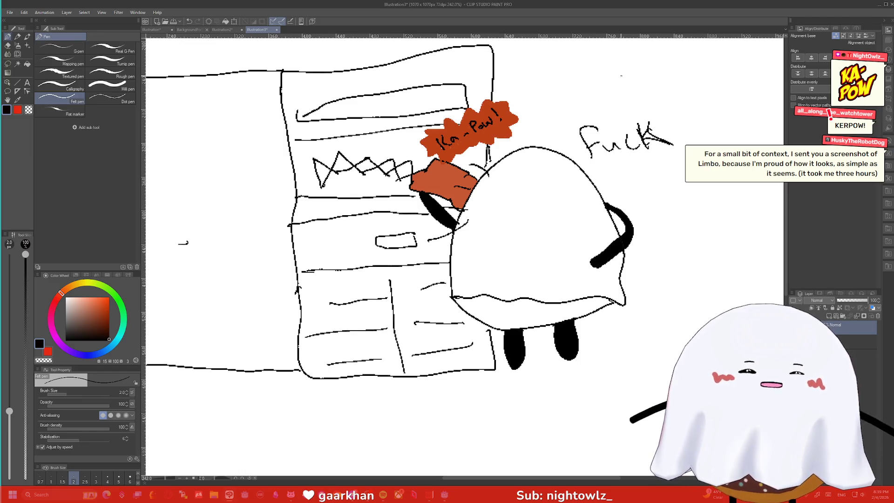
pyautogui.scroll(1, 618, 75)
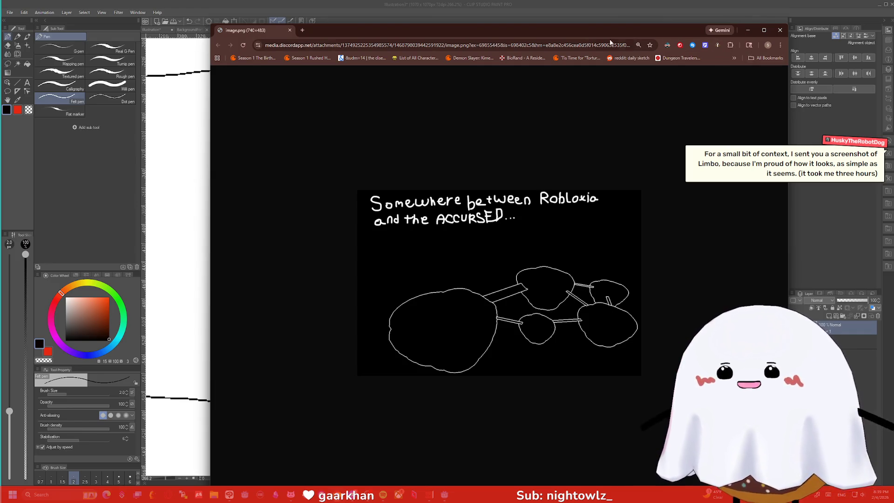
# Close the shared image, revisit the other shared screenshot in Chrome, then close it too
pyautogui.click(777, 27)
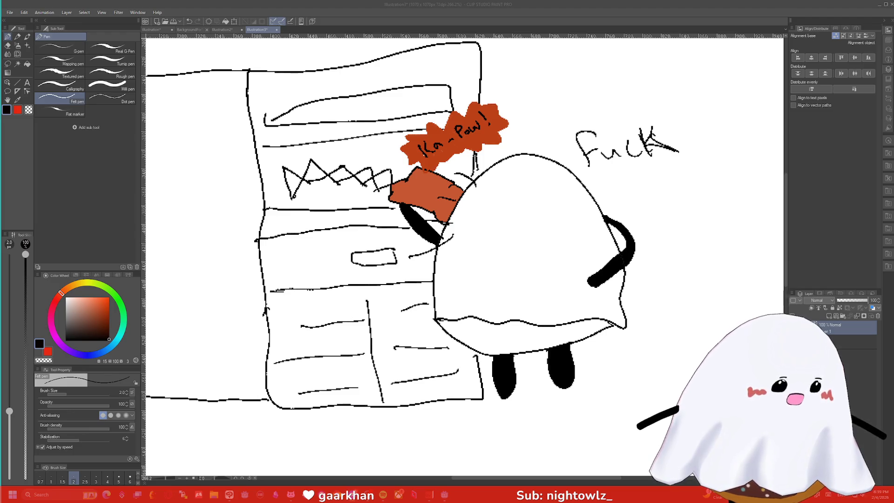
pyautogui.hotkey('alt', 'Tab')
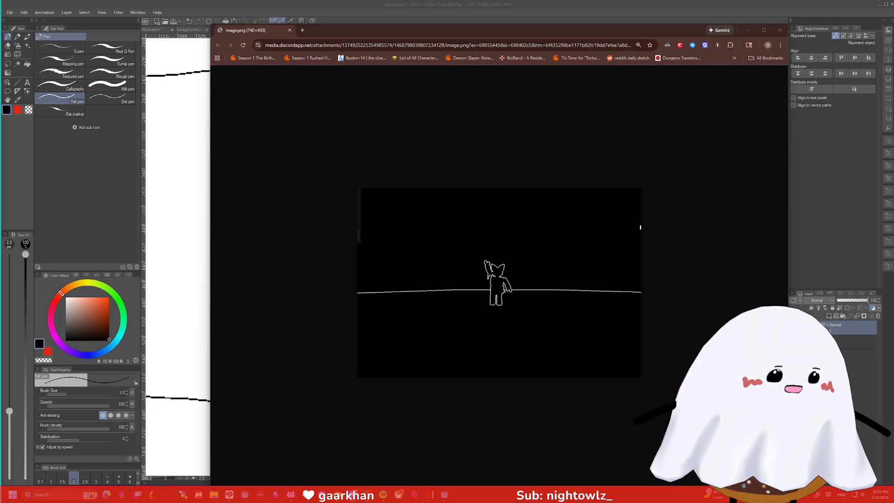
pyautogui.click(528, 161)
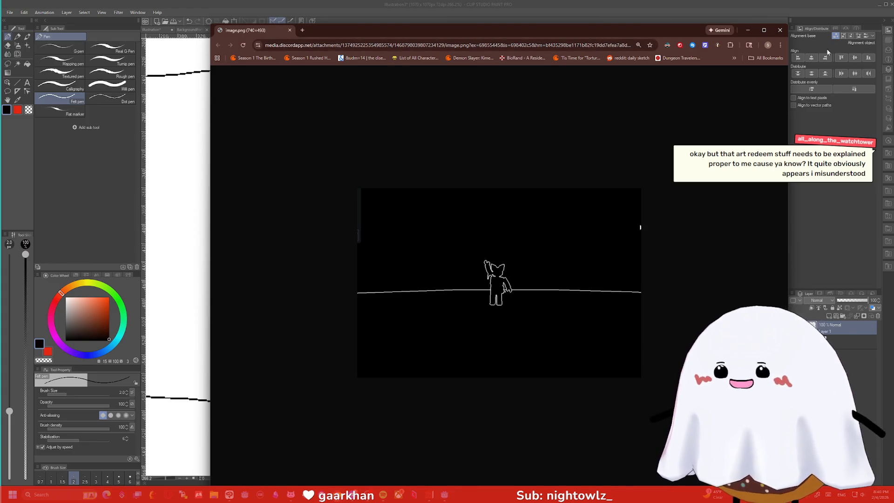
pyautogui.click(780, 30)
pyautogui.scroll(-2, 484, 142)
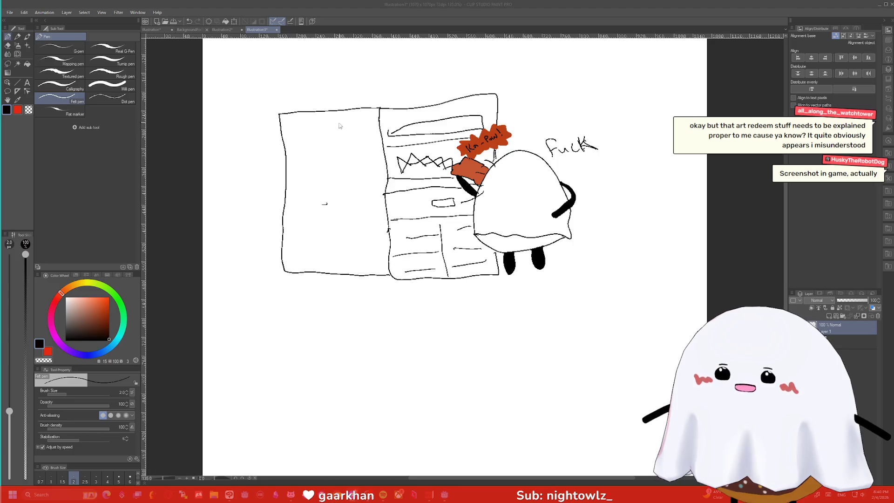
# Draw a top line, a box and a large panel outline on the left page, extending its top edge
pyautogui.moveTo(295, 140)
pyautogui.mouseDown()
pyautogui.moveTo(373, 142)
pyautogui.moveTo(317, 140)
pyautogui.moveTo(363, 141)
pyautogui.mouseUp()
pyautogui.moveTo(298, 142)
pyautogui.mouseDown()
pyautogui.moveTo(300, 156)
pyautogui.moveTo(368, 171)
pyautogui.mouseUp()
pyautogui.moveTo(301, 173)
pyautogui.mouseDown()
pyautogui.moveTo(303, 246)
pyautogui.moveTo(375, 246)
pyautogui.moveTo(368, 169)
pyautogui.mouseUp()
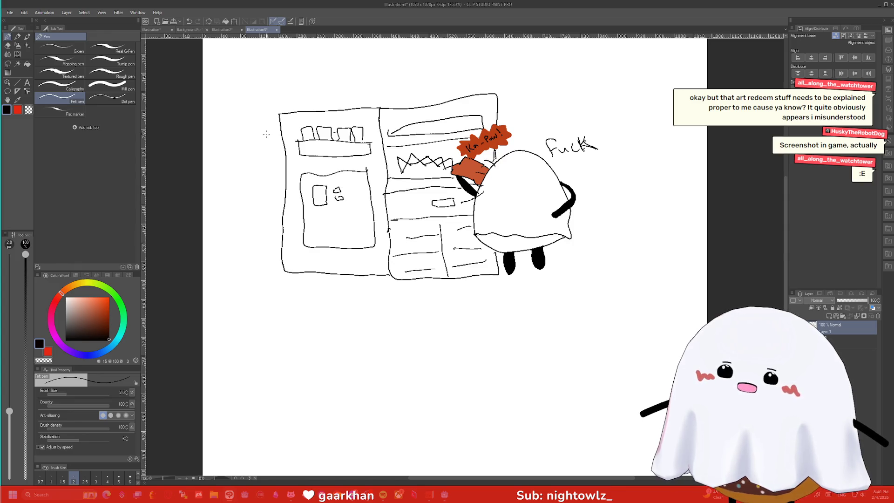
pyautogui.moveTo(302, 110); pyautogui.dragTo(457, 91)
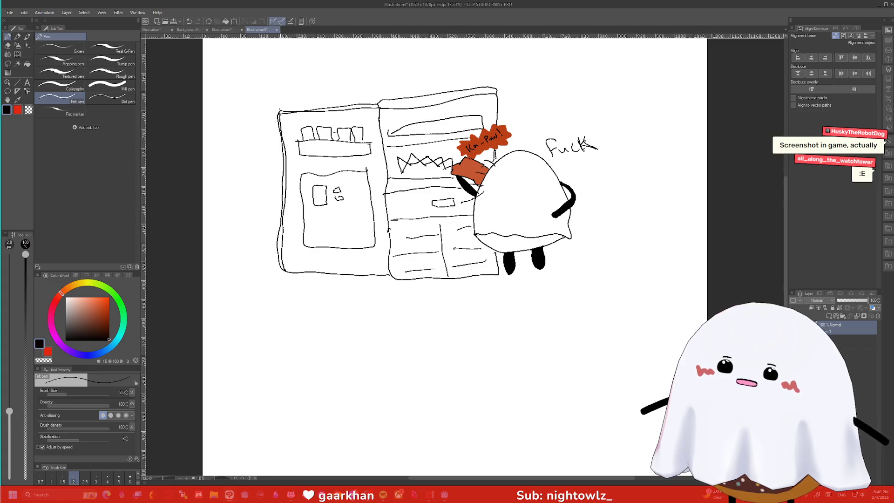
pyautogui.scroll(-3, 268, 190)
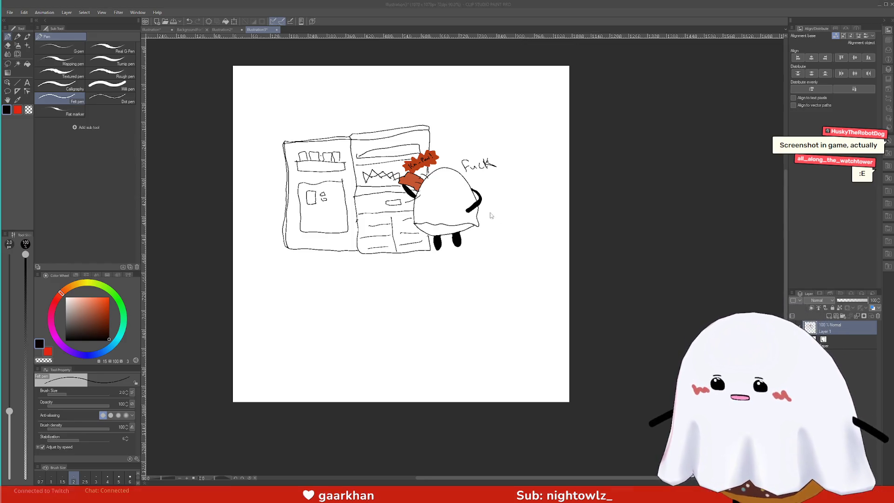
# Screenshot the drawing area, then quit Clip Studio Paint and discard the unsaved changes
pyautogui.press('super+shift+s')
pyautogui.moveTo(517, 267); pyautogui.dragTo(269, 109)
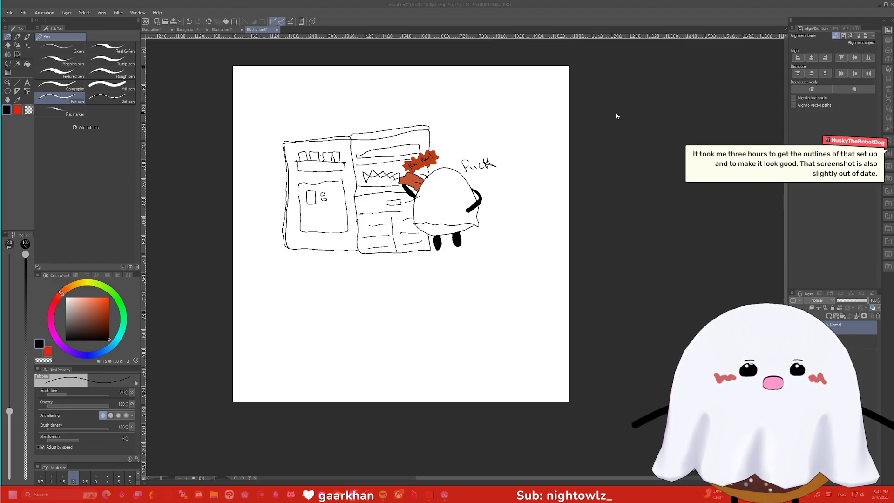
pyautogui.click(891, 7)
pyautogui.click(886, 5)
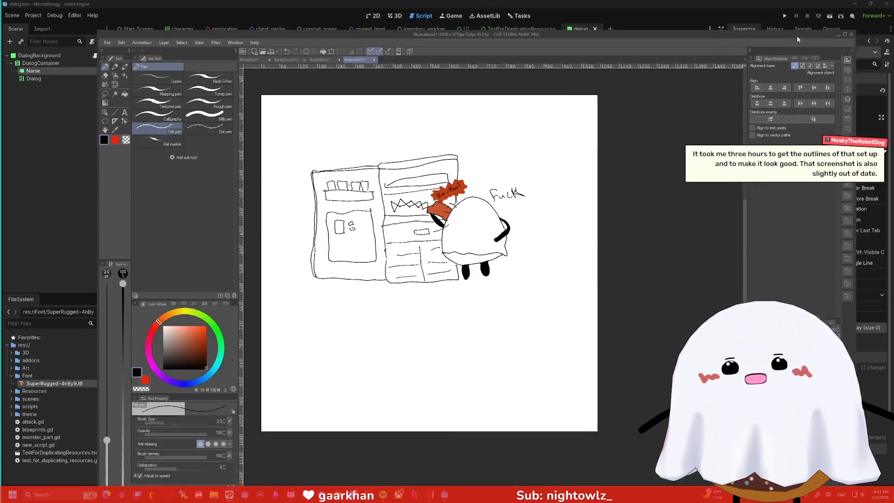
pyautogui.click(832, 42)
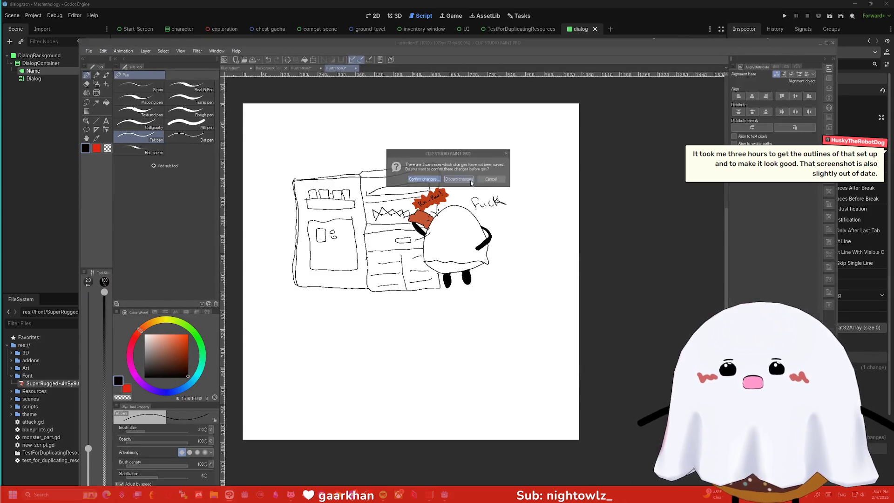
pyautogui.click(459, 179)
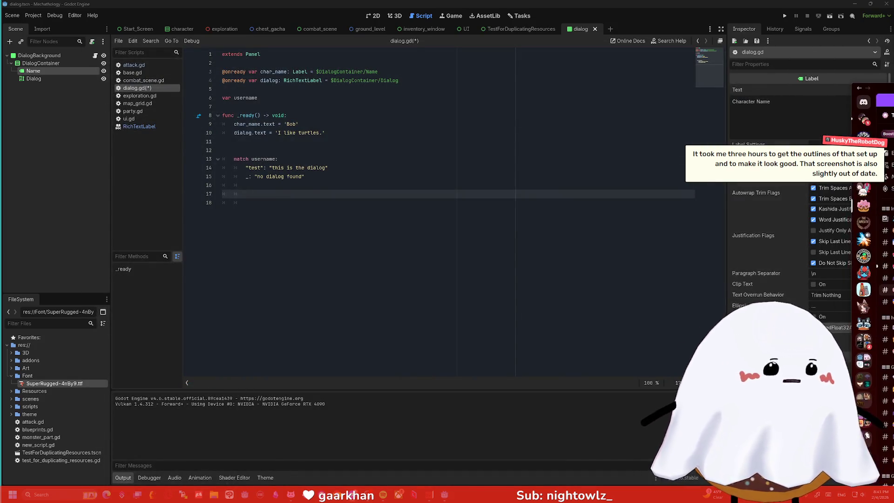
# Switch to Discord and scroll up through the daily-art-challenge channel's art posts
pyautogui.hotkey('alt', 'Tab')
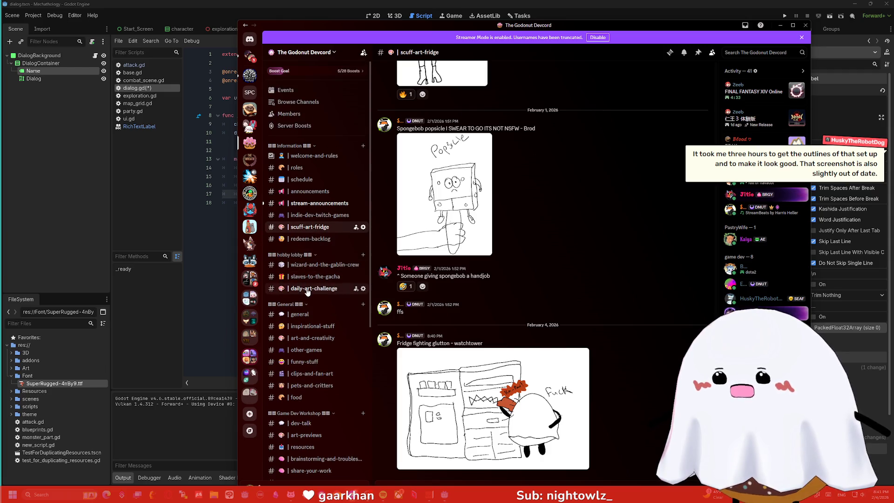
pyautogui.click(306, 291)
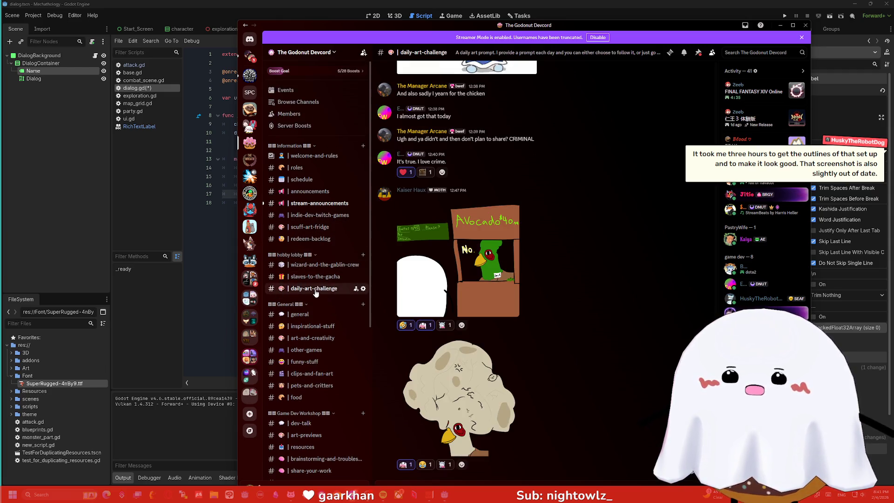
pyautogui.scroll(6, 588, 239)
pyautogui.scroll(8, 574, 246)
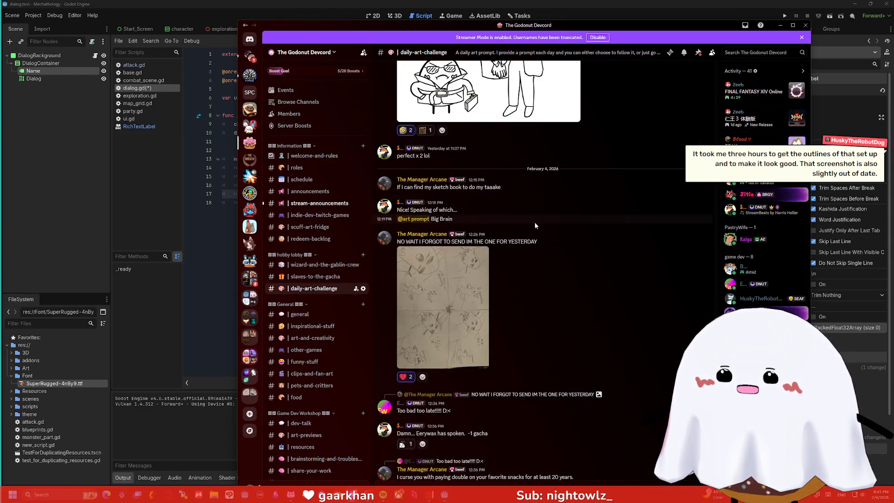
pyautogui.scroll(3, 535, 222)
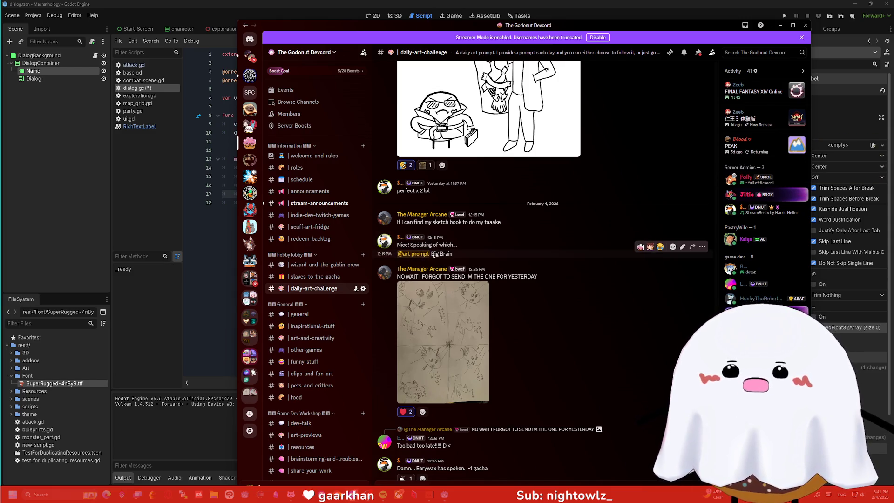
# Look at the roles channel, then return to daily-art-challenge and browse further up
pyautogui.click(295, 173)
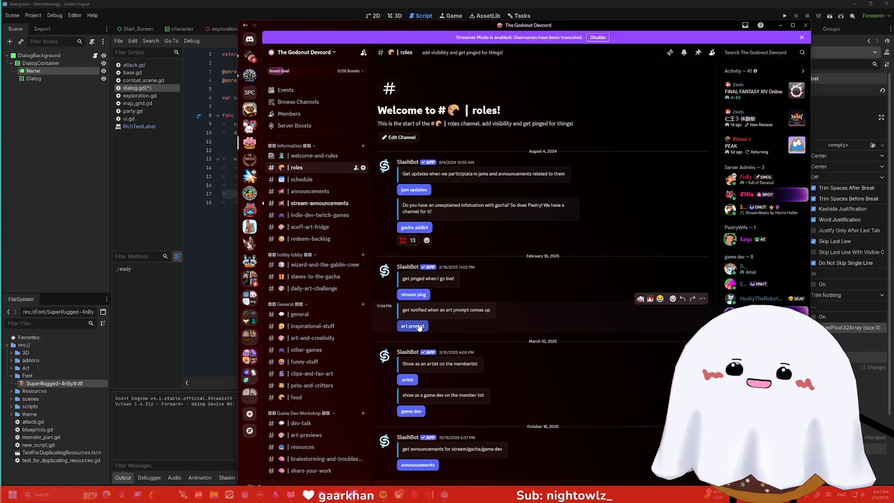
pyautogui.click(313, 288)
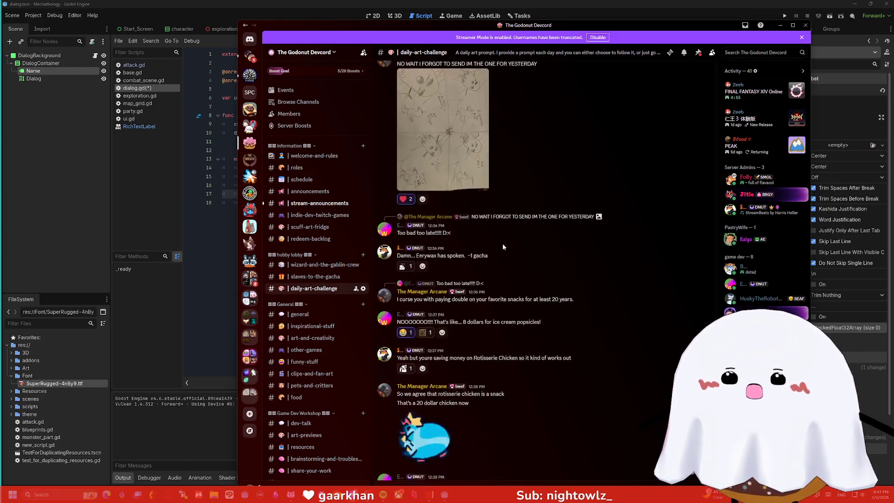
pyautogui.moveTo(452, 325)
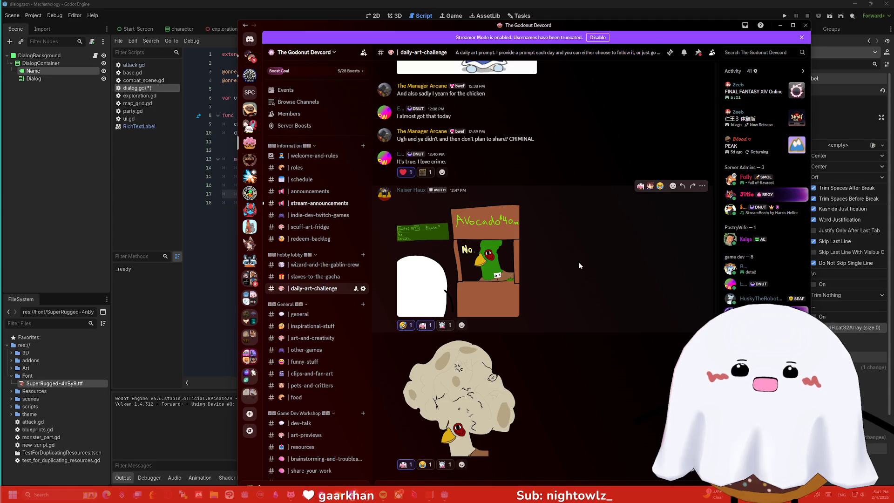
pyautogui.scroll(15, 538, 280)
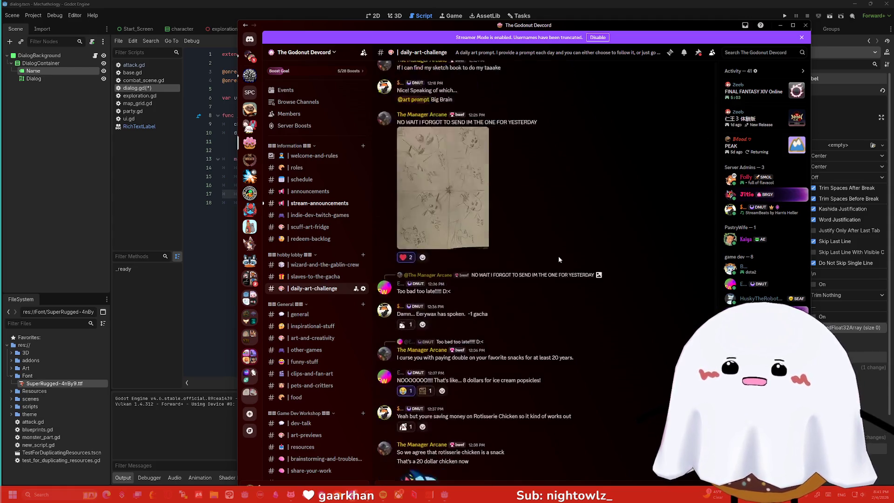
pyautogui.scroll(2, 557, 256)
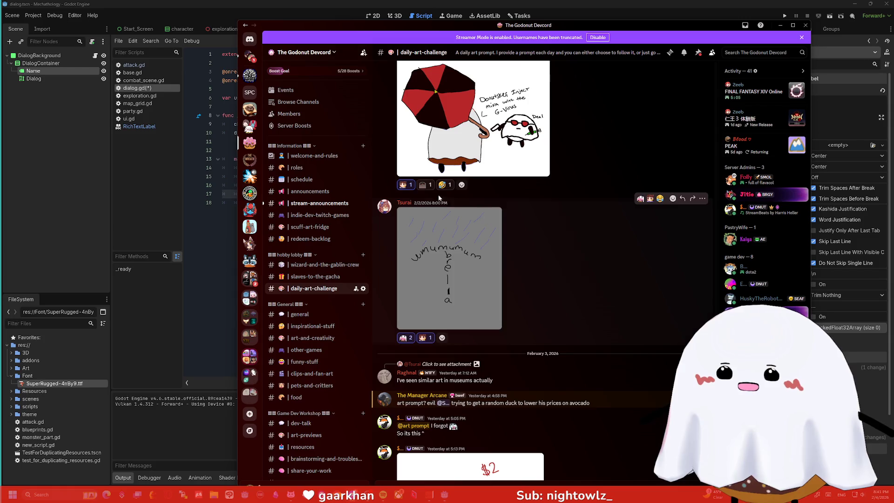
pyautogui.moveTo(404, 188)
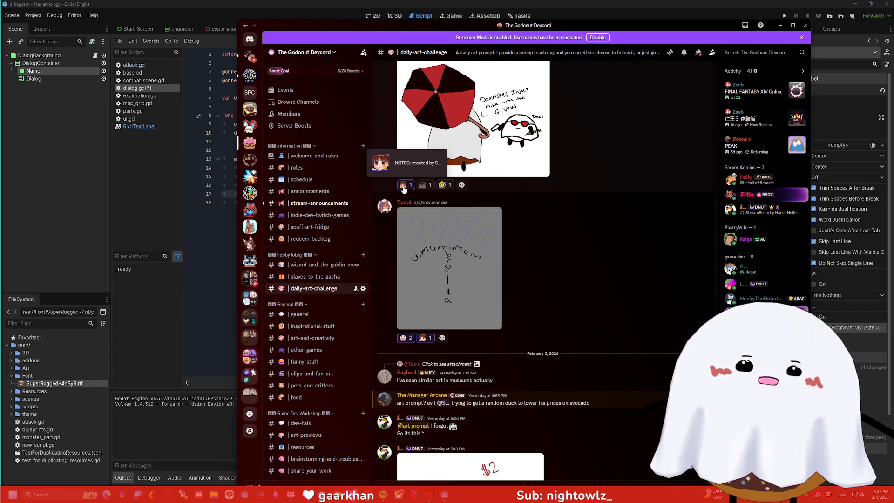
pyautogui.scroll(-3, 415, 255)
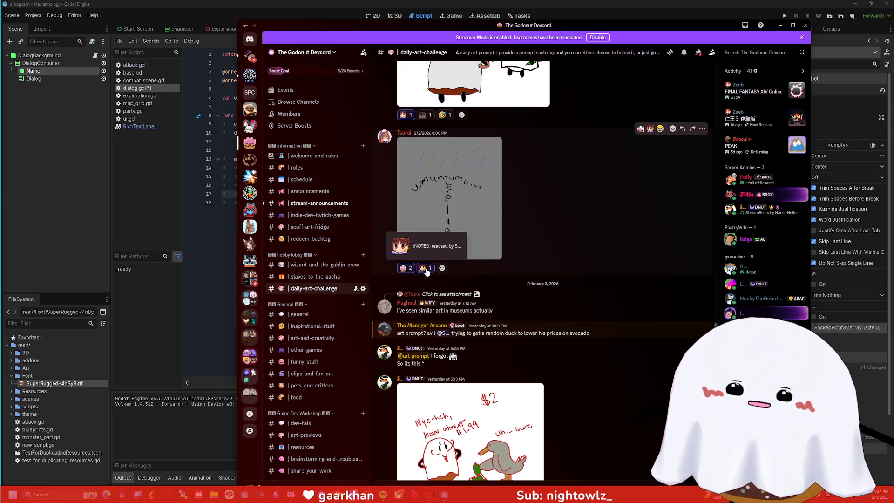
pyautogui.scroll(10, 539, 193)
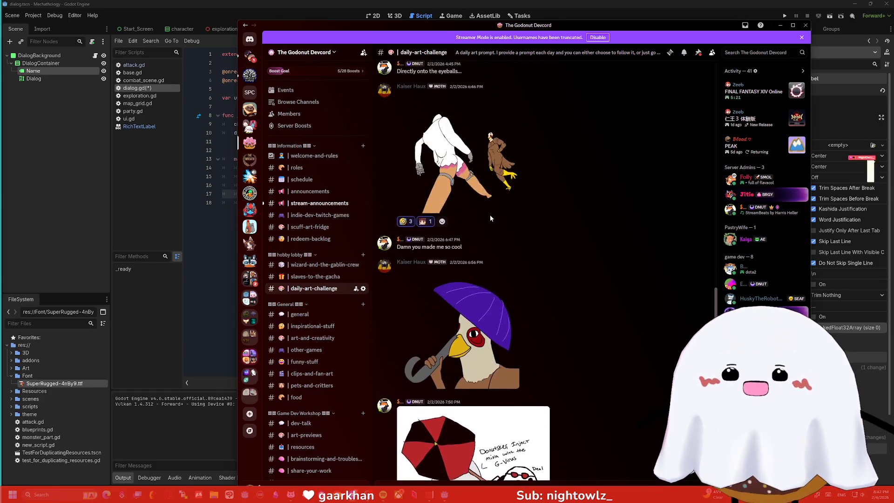
pyautogui.scroll(10, 490, 218)
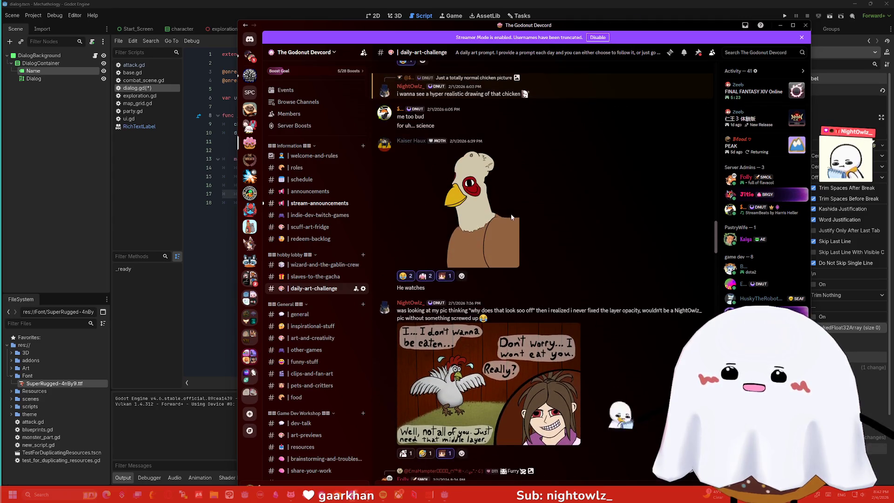
pyautogui.scroll(5, 511, 217)
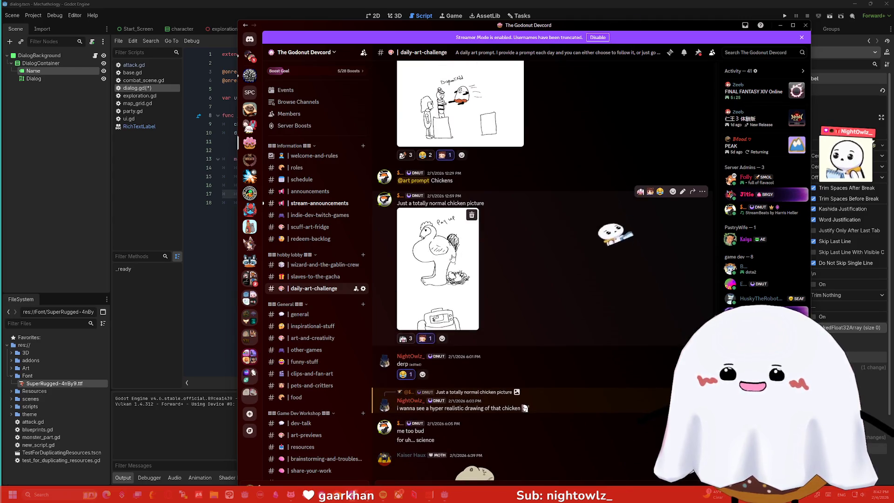
# Scroll back down to the latest posts and minimize Discord with Win+Down
pyautogui.moveTo(427, 343)
pyautogui.scroll(-15, 512, 263)
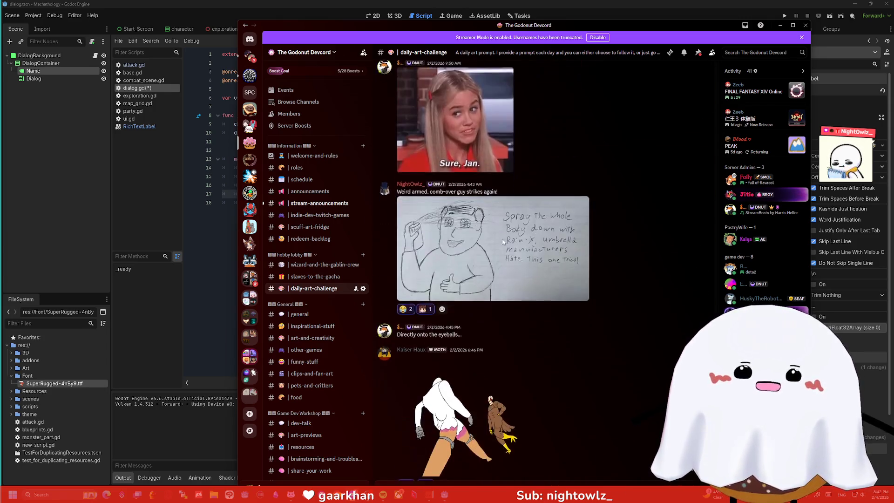
pyautogui.scroll(-10, 495, 235)
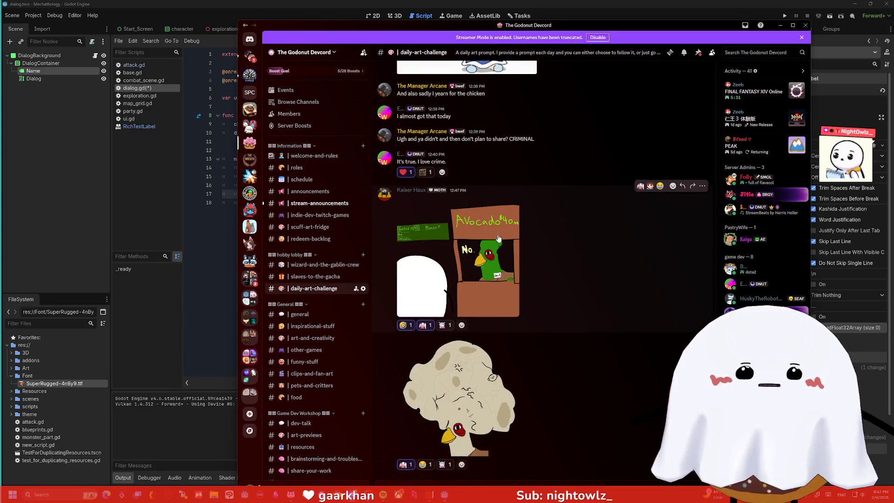
pyautogui.press('super+Down')
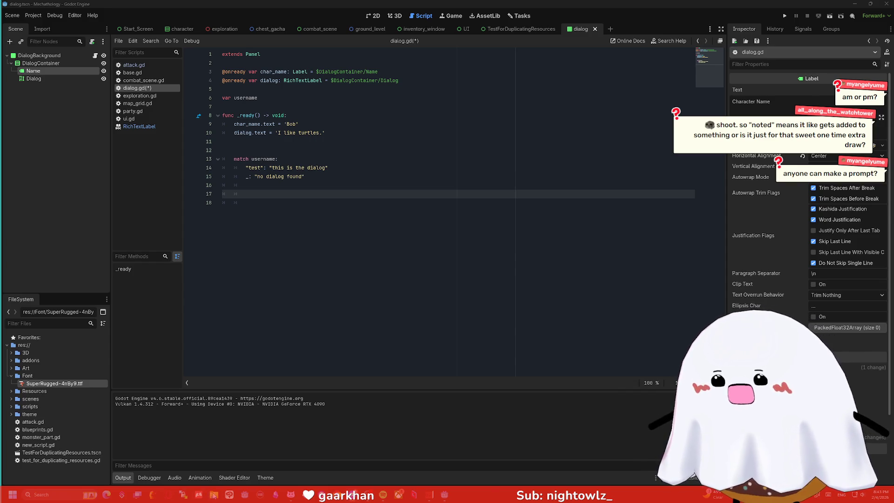
# Open daily_prompt_participants.txt from the gacha folder in Notepad++
pyautogui.press('super+e')
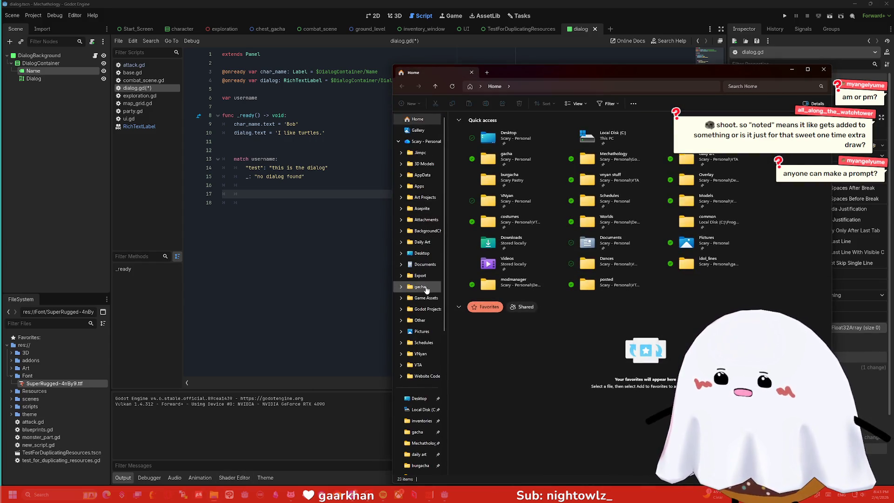
pyautogui.click(425, 287)
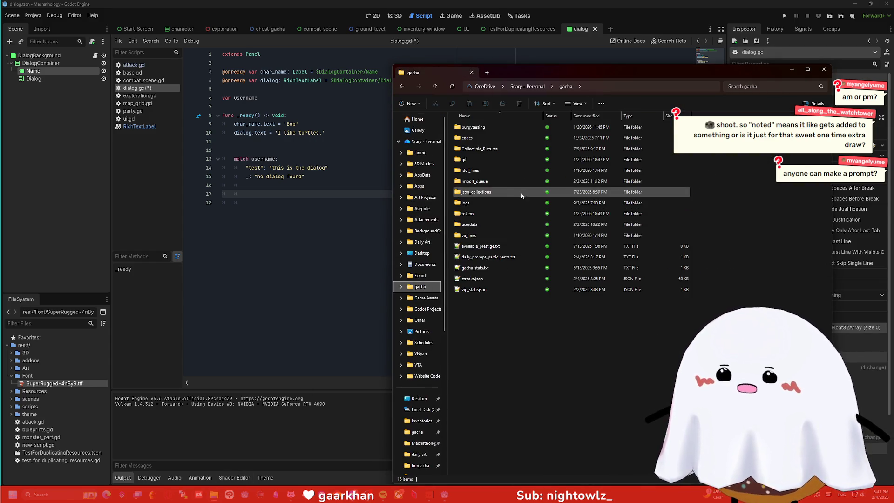
pyautogui.doubleClick(481, 269)
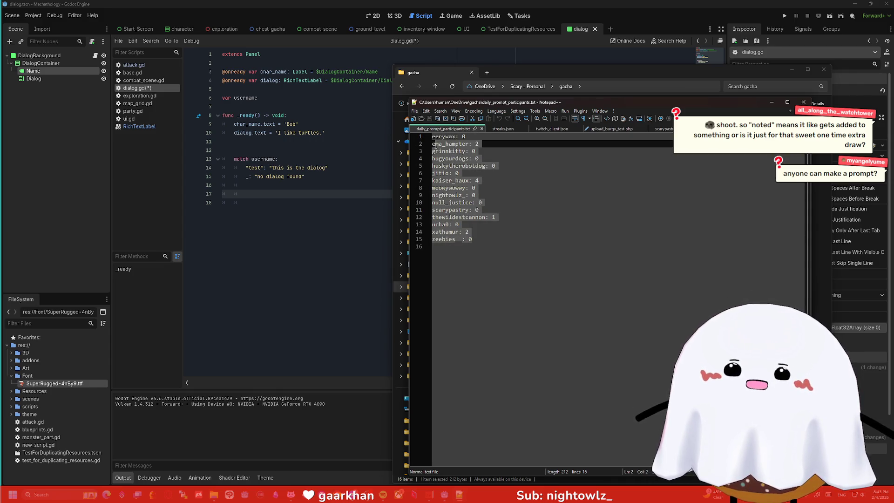
# Change line 6's count to 1 and back to 0, then close the file and gacha folder
pyautogui.click(524, 194)
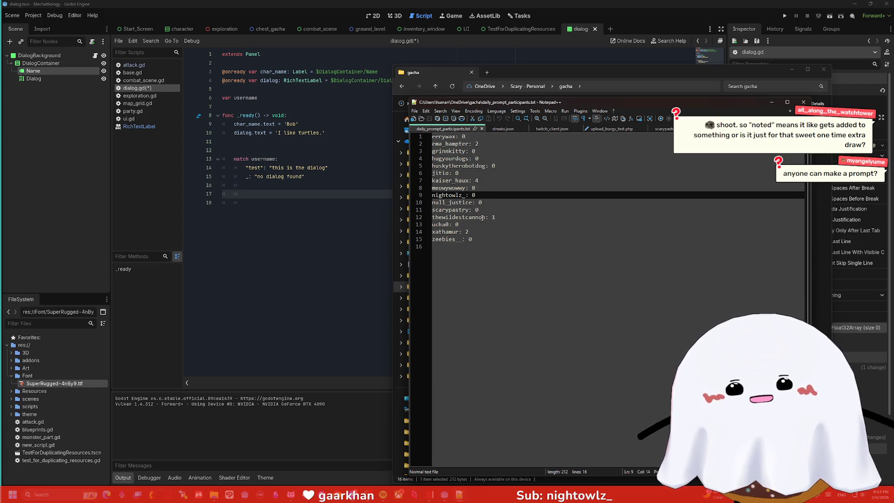
pyautogui.click(547, 181)
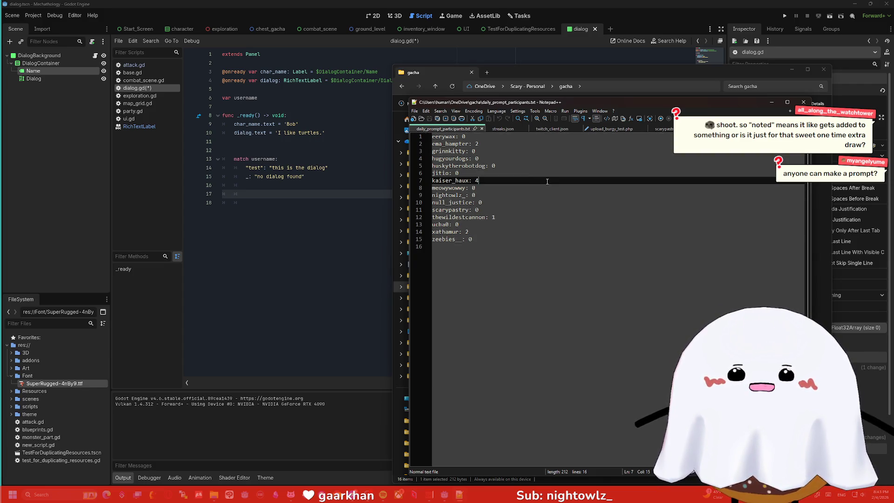
pyautogui.click(460, 173)
pyautogui.write('1')
pyautogui.click(497, 256)
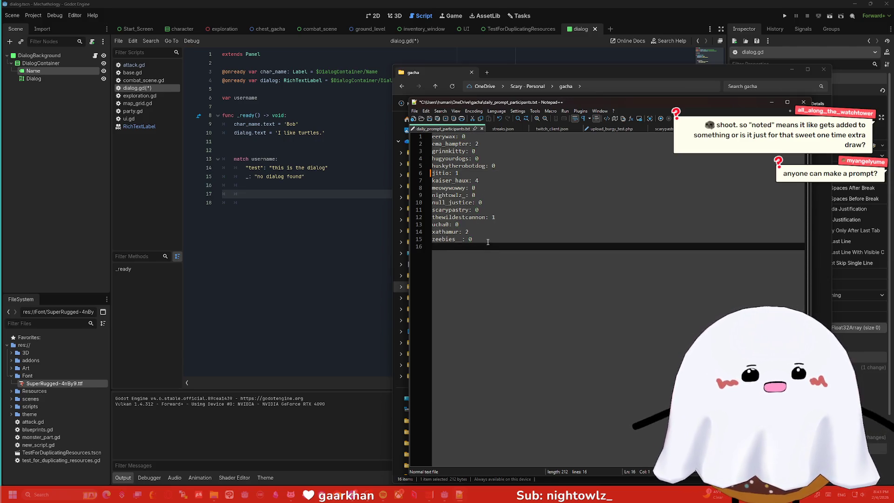
pyautogui.click(466, 176)
pyautogui.press('BackSpace')
pyautogui.write('0')
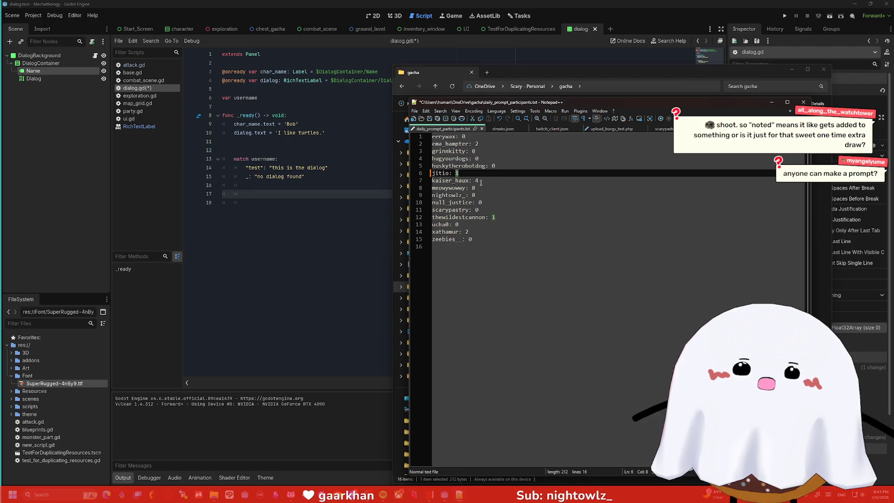
pyautogui.click(461, 247)
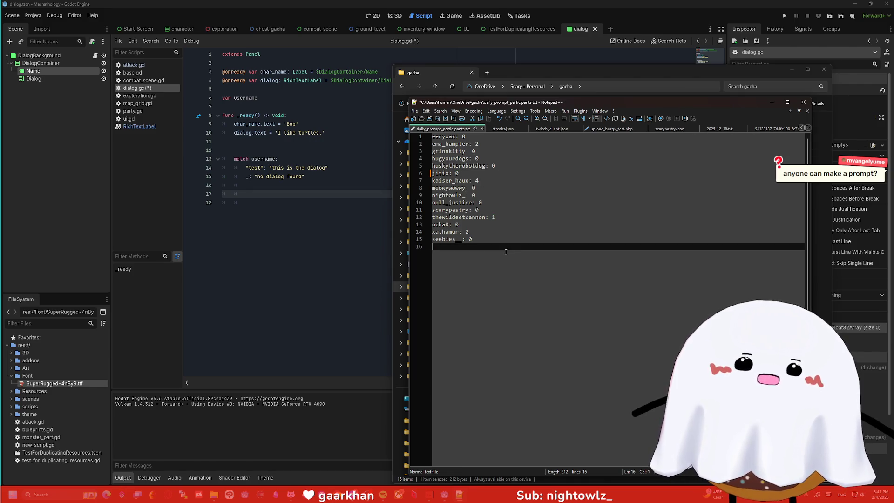
pyautogui.doubleClick(462, 173)
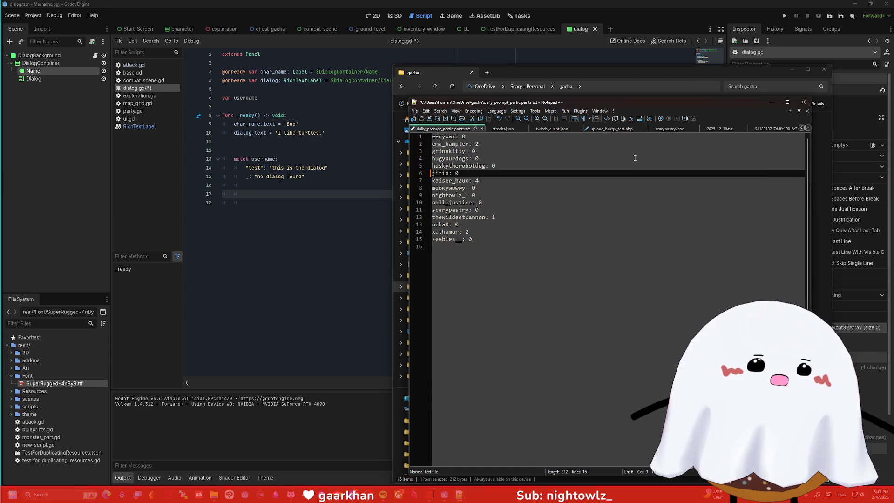
pyautogui.click(803, 102)
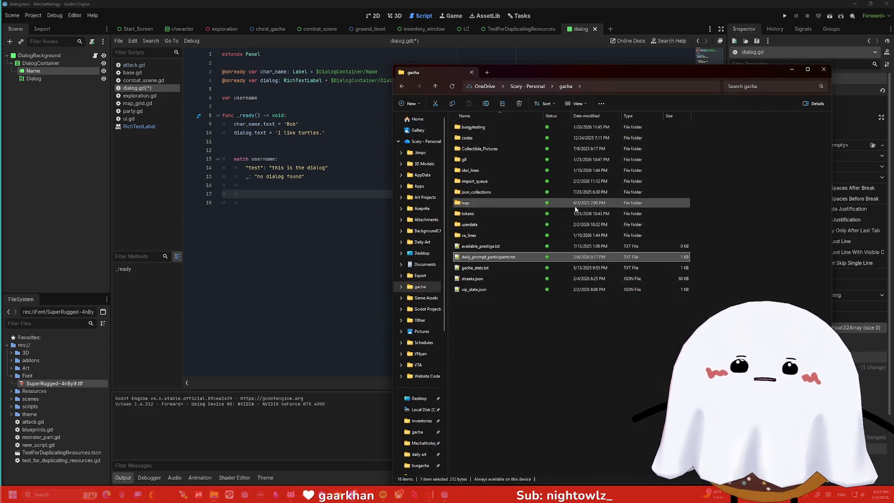
pyautogui.click(792, 69)
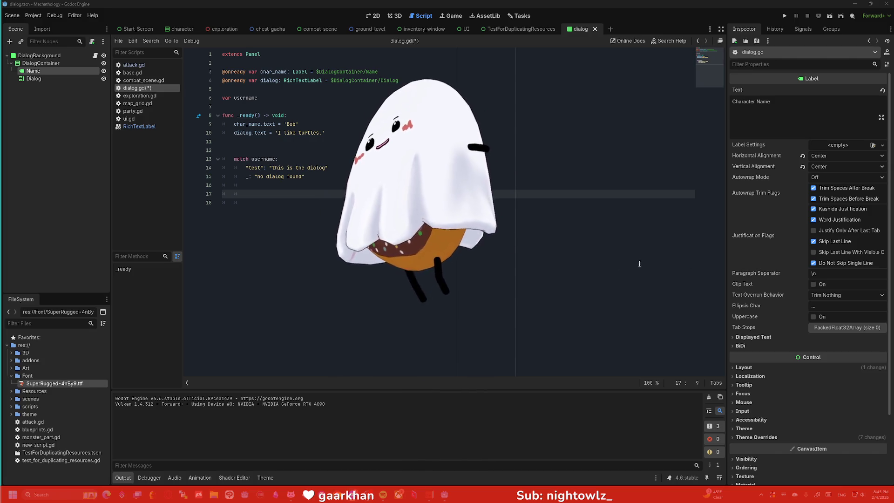
pyautogui.press('Up')
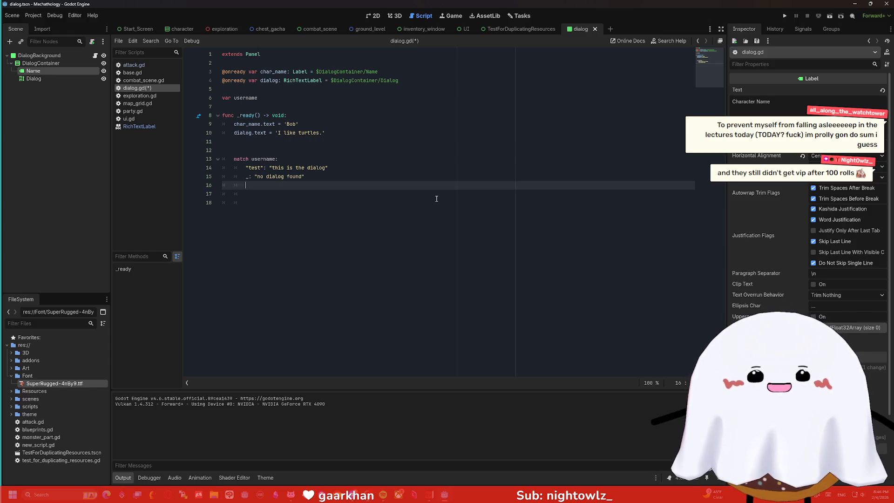
pyautogui.click(421, 196)
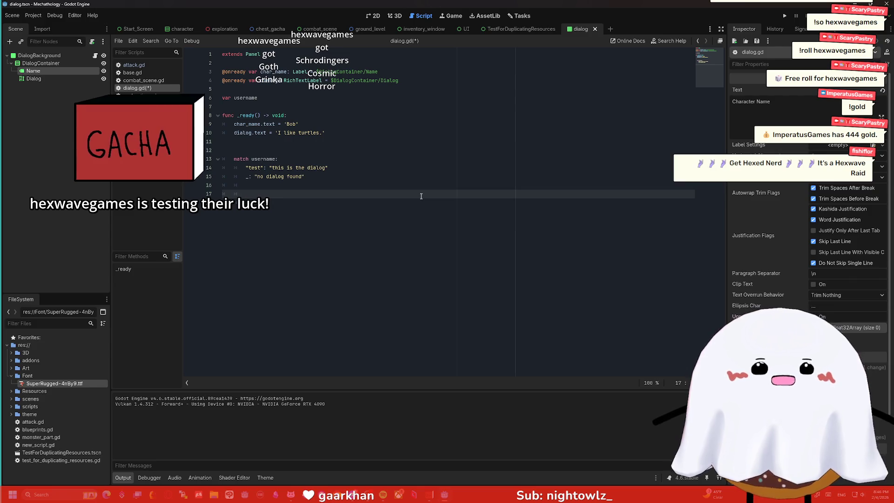
# Add the remaining lines of the match username block in dialog.gd and run the project
pyautogui.press('Return')
pyautogui.press('Up')
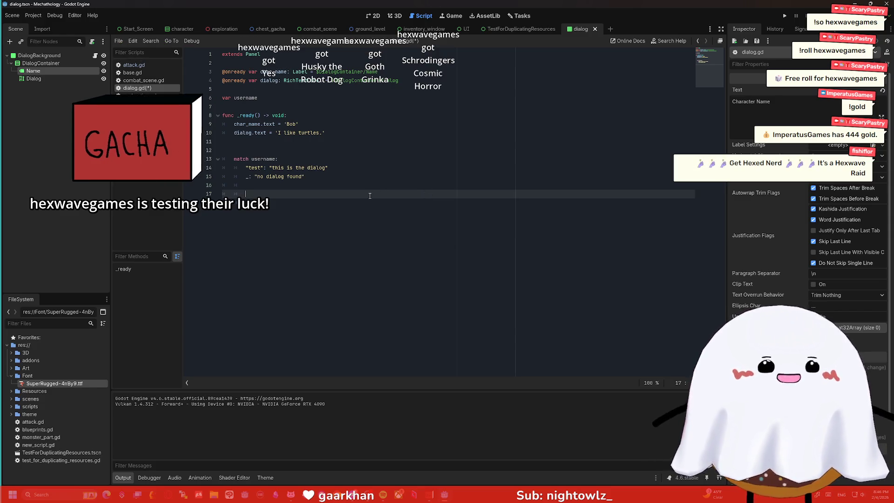
pyautogui.press('Return')
pyautogui.click(332, 174)
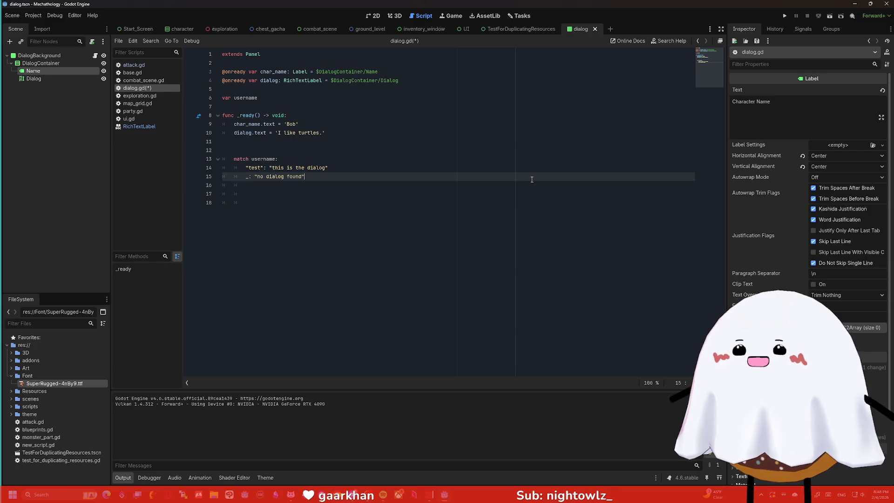
pyautogui.click(332, 181)
pyautogui.click(787, 17)
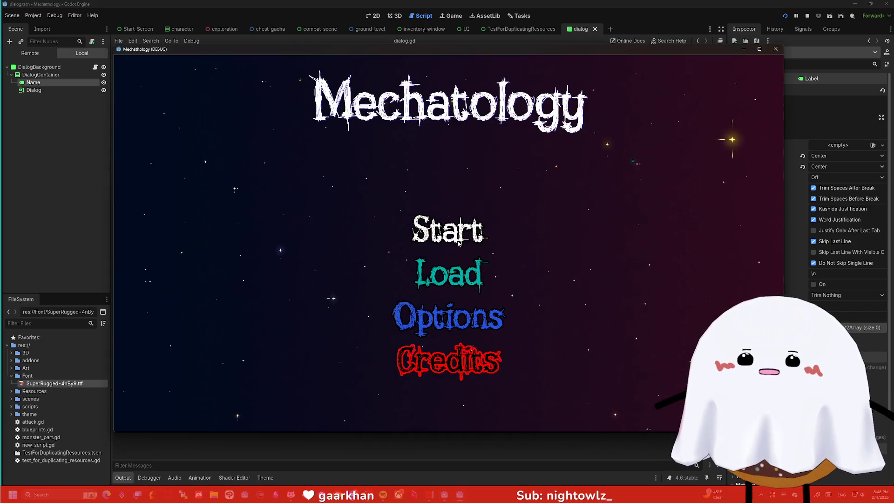
# Start the game, check the gate, pick Rumors for Bob's 'I like turtles.', then close it
pyautogui.click(459, 243)
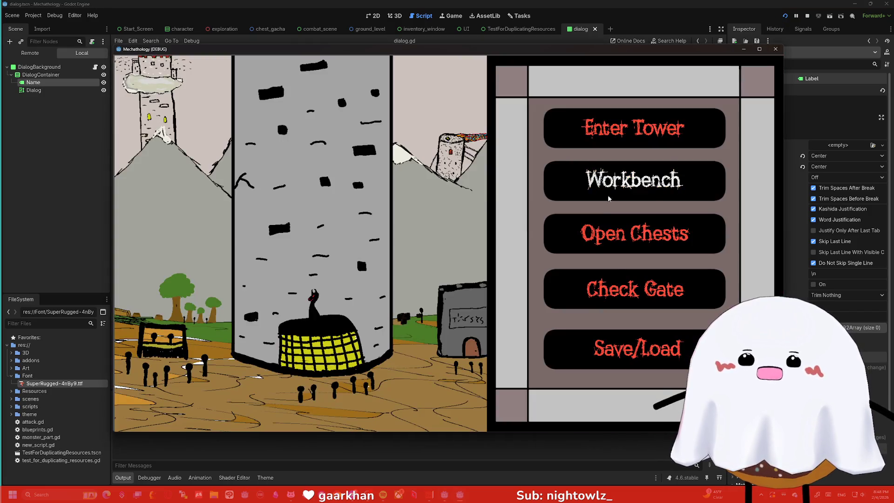
pyautogui.click(614, 289)
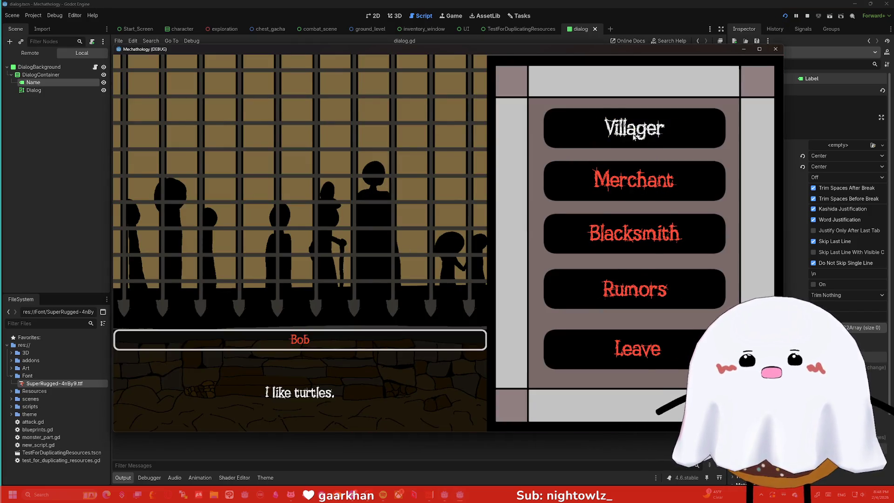
pyautogui.click(634, 290)
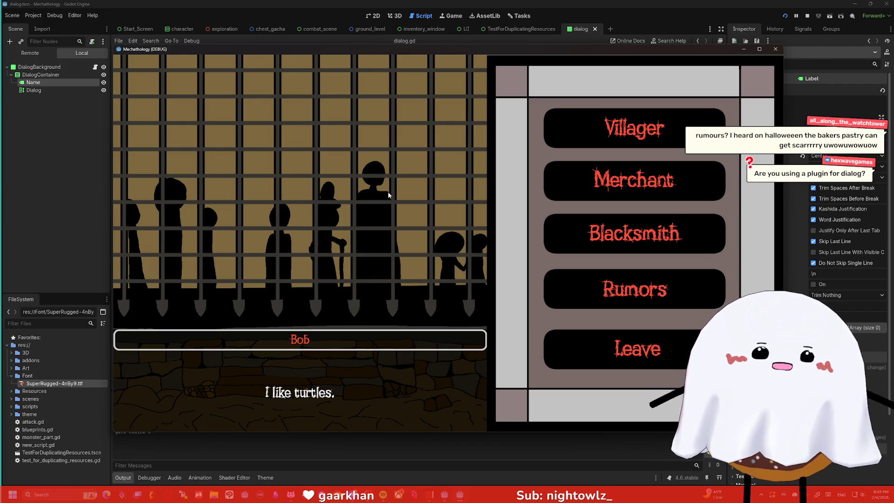
pyautogui.click(774, 49)
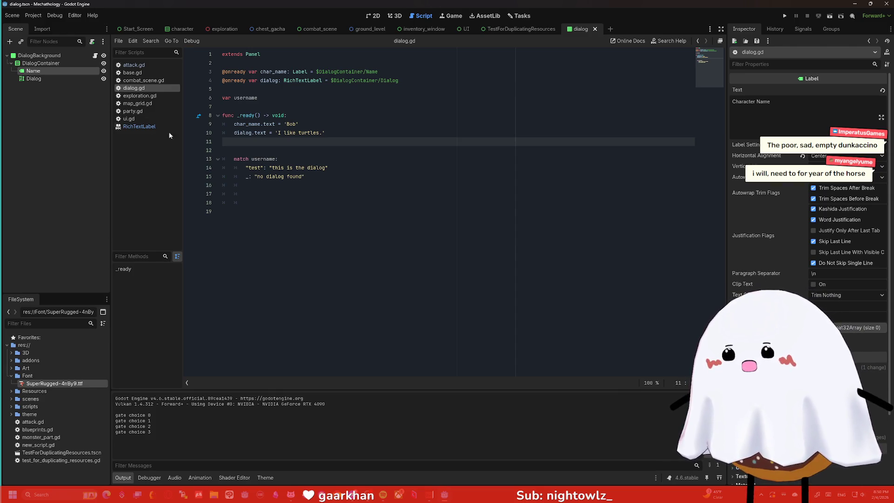
# Select DialogBackground in the 2D view and zoom the dialog scene in and out
pyautogui.click(38, 55)
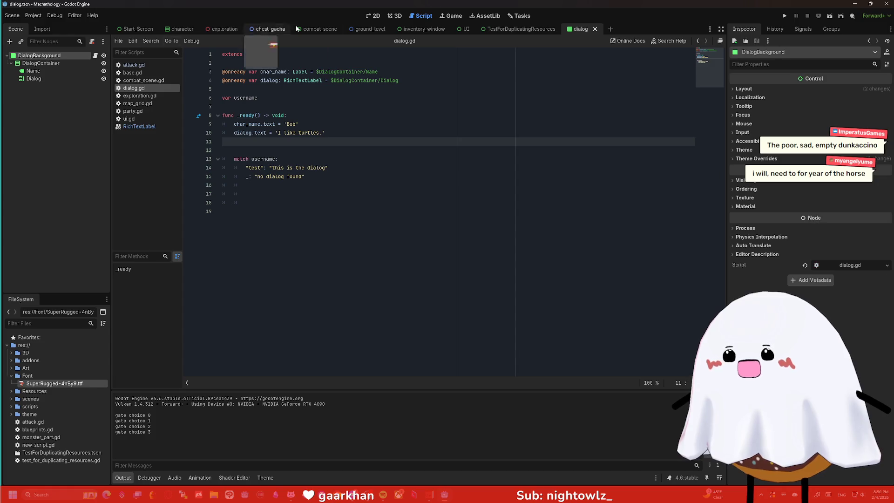
pyautogui.click(375, 16)
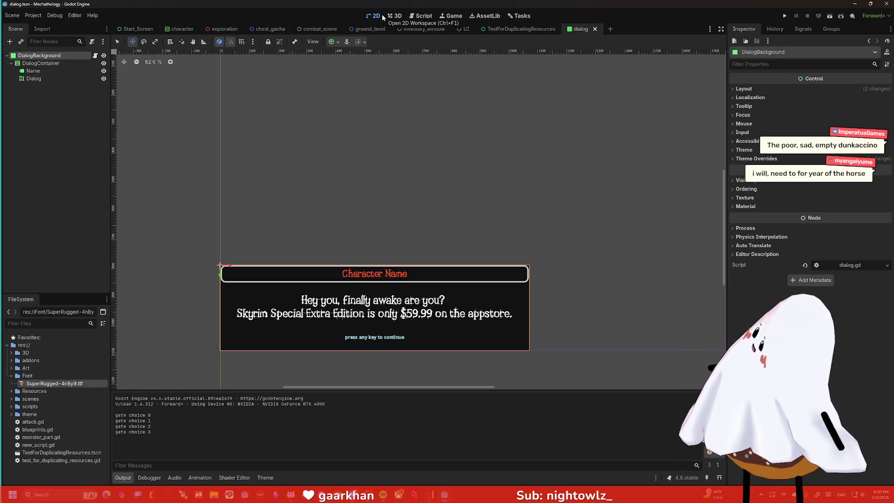
pyautogui.scroll(-3, 456, 187)
pyautogui.scroll(-3, 387, 191)
pyautogui.scroll(4, 444, 176)
pyautogui.scroll(2, 345, 221)
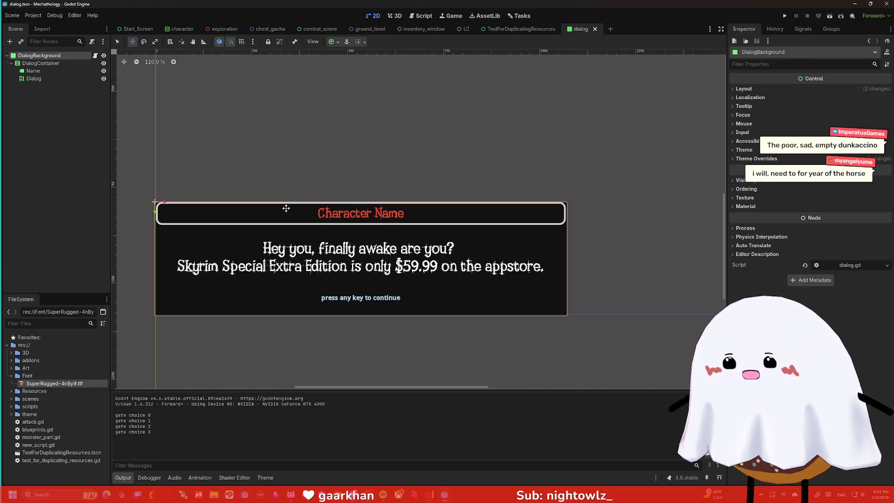
# Select the Dialog text node, reset zoom to 100%, then return to dialog.gd
pyautogui.click(44, 79)
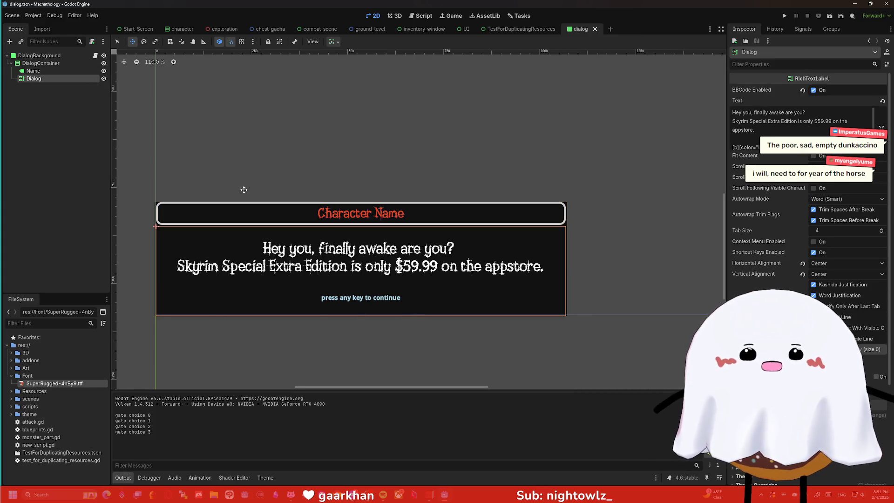
pyautogui.scroll(-3, 242, 189)
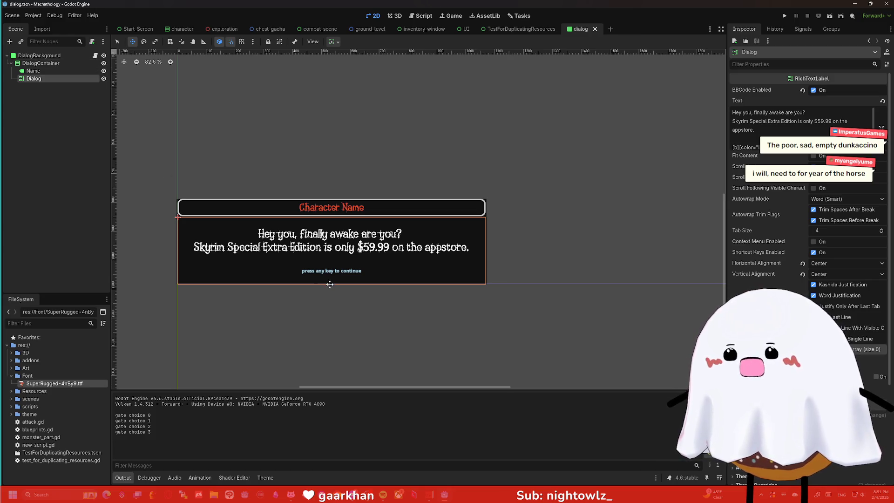
pyautogui.scroll(7, 213, 237)
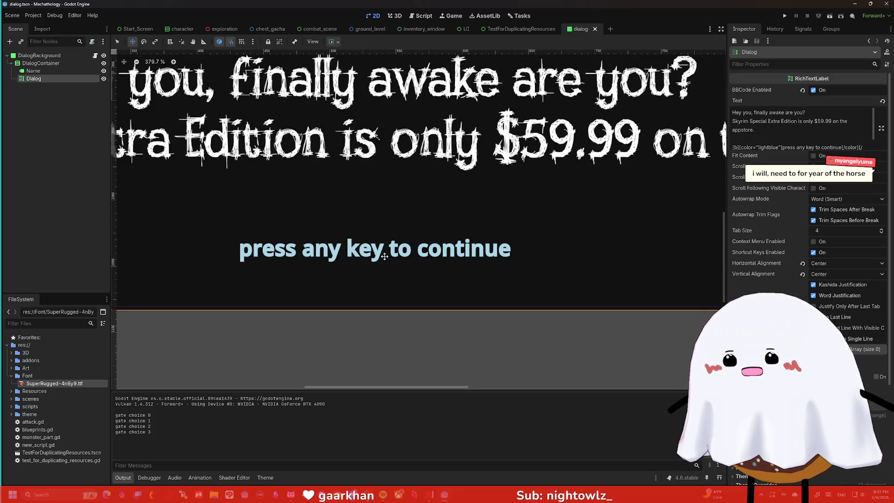
pyautogui.hotkey('ctrl', '0')
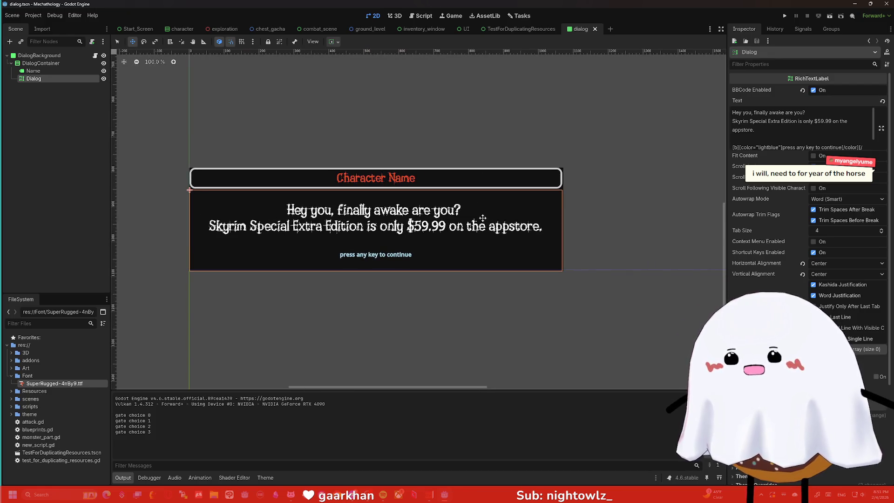
pyautogui.scroll(-1, 432, 208)
pyautogui.scroll(-3, 432, 208)
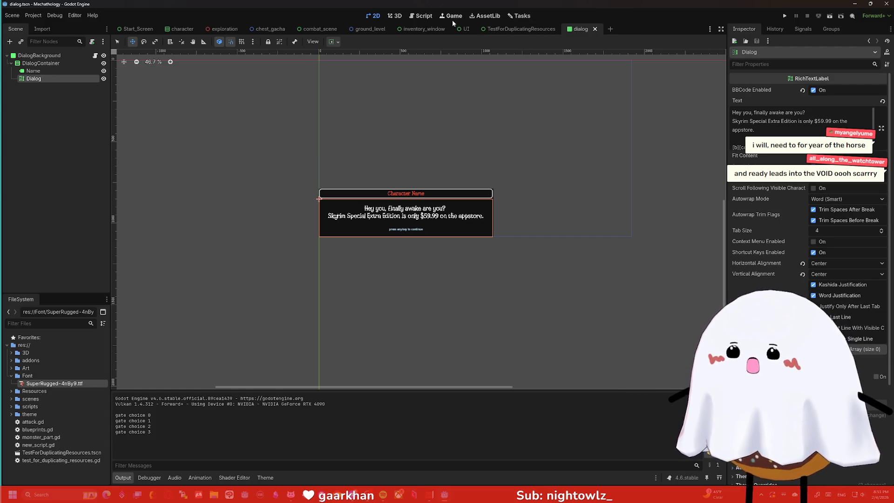
pyautogui.click(421, 15)
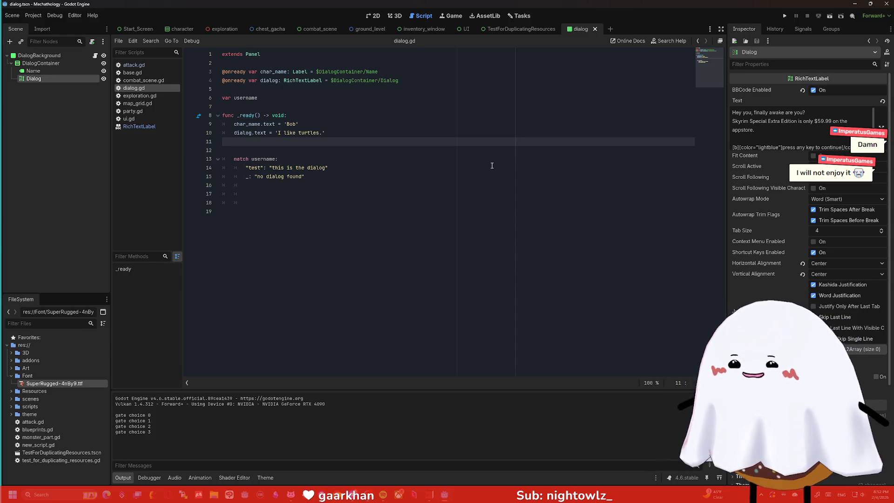
# Inspect the match username line, its "test" case and the fallback line
pyautogui.click(315, 160)
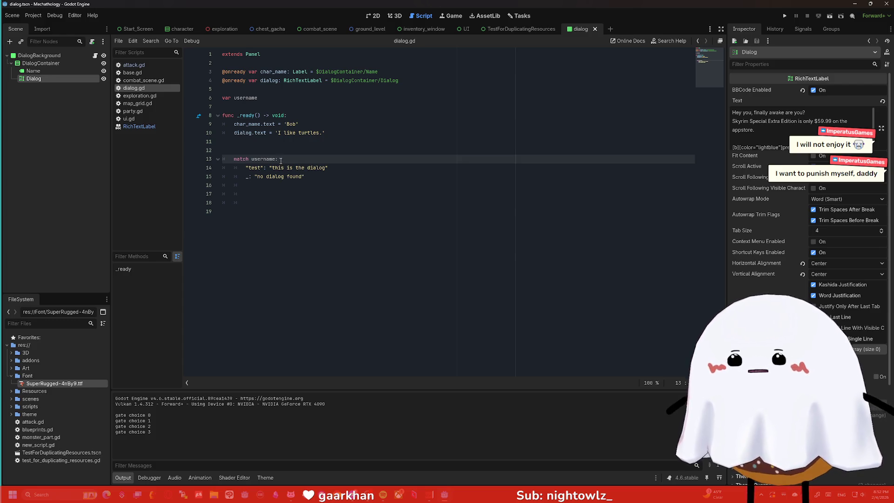
pyautogui.moveTo(327, 168)
pyautogui.mouseDown()
pyautogui.moveTo(243, 170)
pyautogui.moveTo(253, 160)
pyautogui.mouseUp()
pyautogui.click(249, 171)
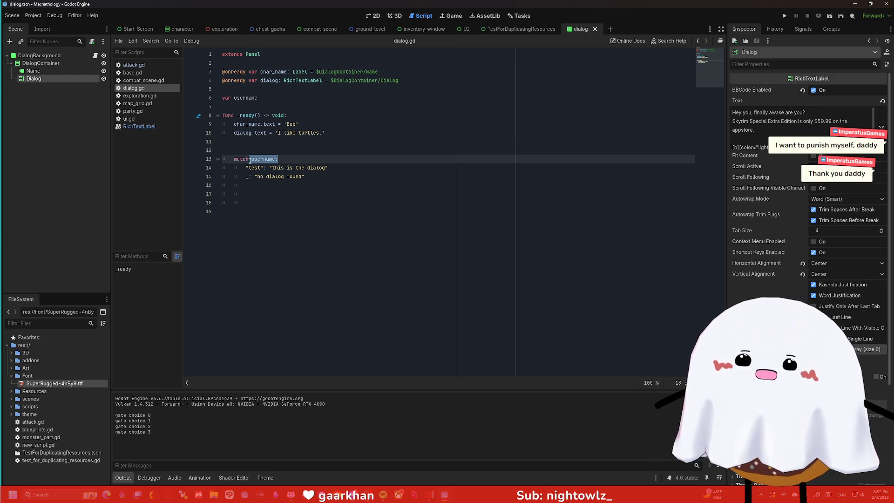
pyautogui.click(264, 169)
pyautogui.doubleClick(263, 169)
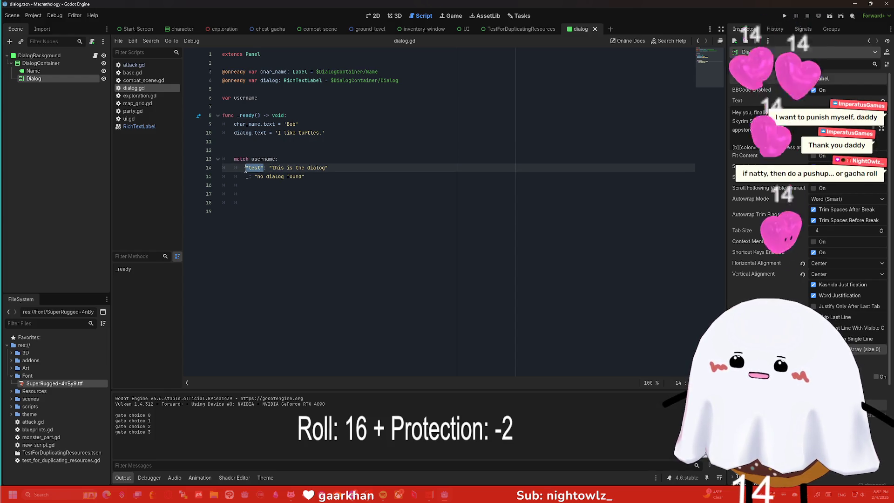
pyautogui.click(315, 177)
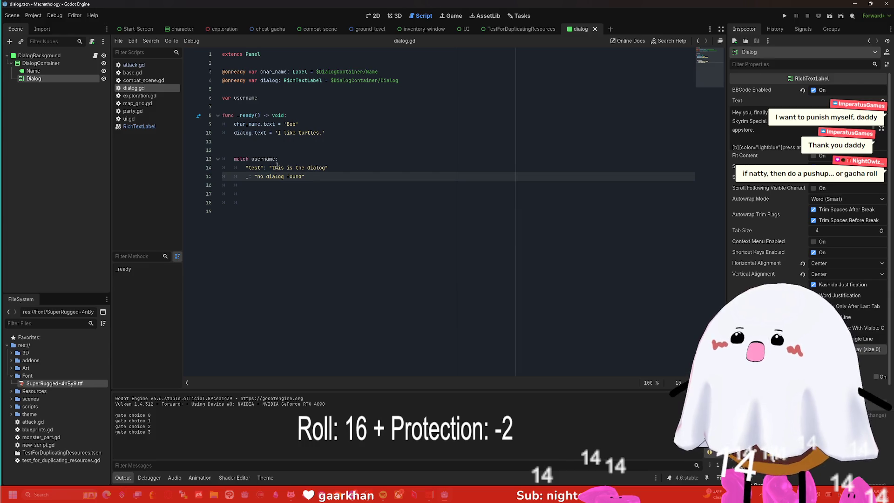
pyautogui.moveTo(275, 159); pyautogui.dragTo(264, 160)
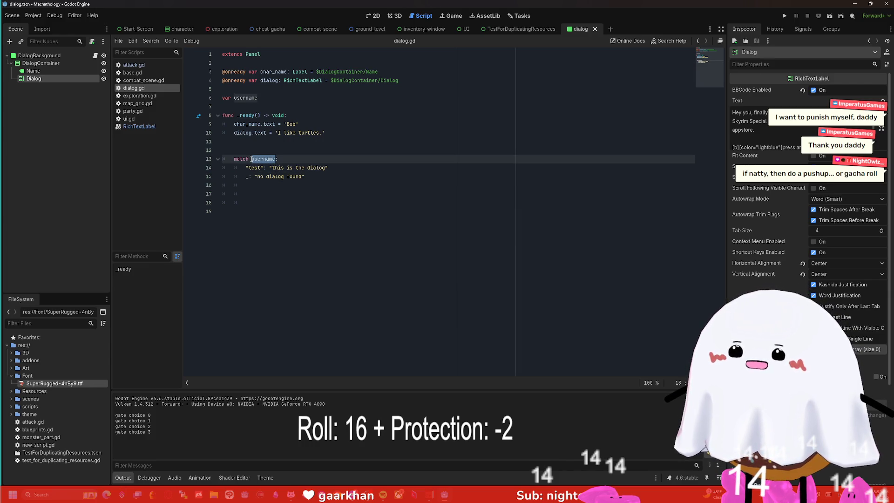
pyautogui.click(262, 168)
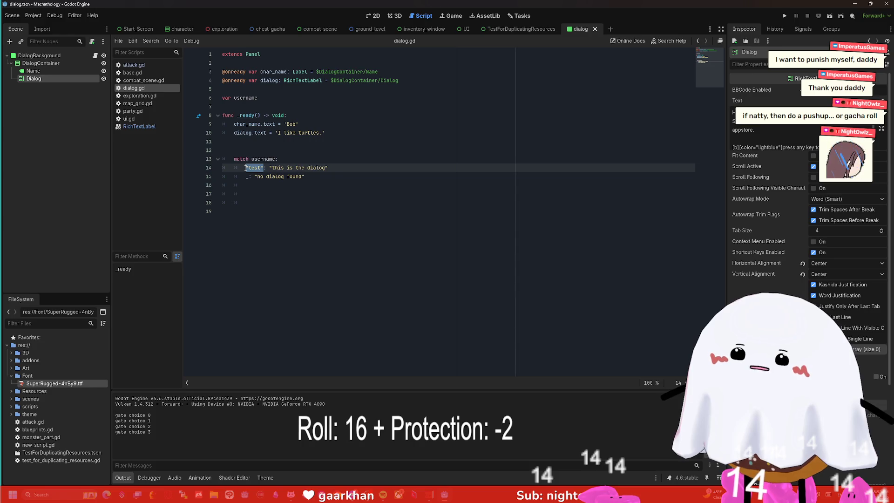
# Check the username variable declaration and the _ready function, ending on empty line 12
pyautogui.click(275, 99)
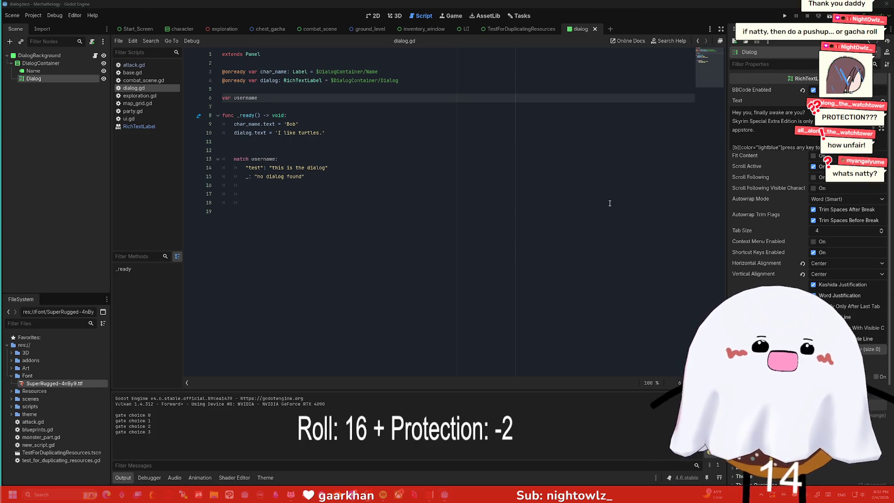
pyautogui.click(389, 169)
pyautogui.click(308, 115)
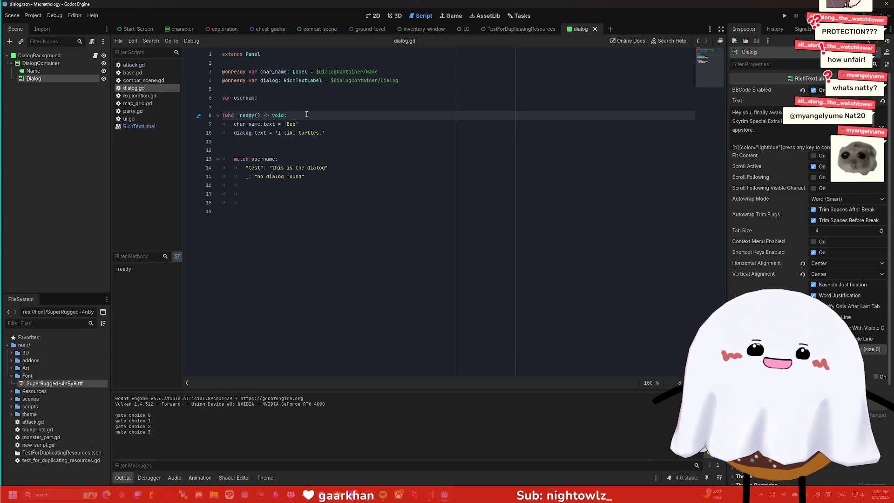
pyautogui.press('Up')
pyautogui.press('Up')
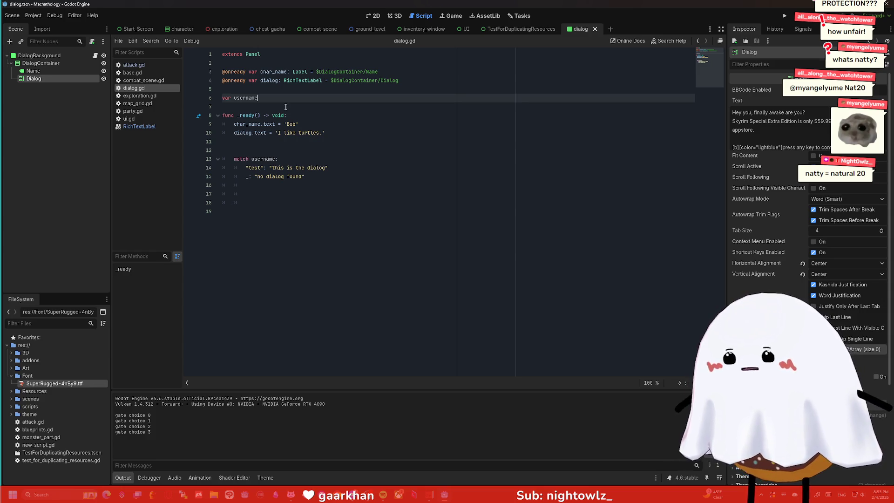
pyautogui.click(290, 151)
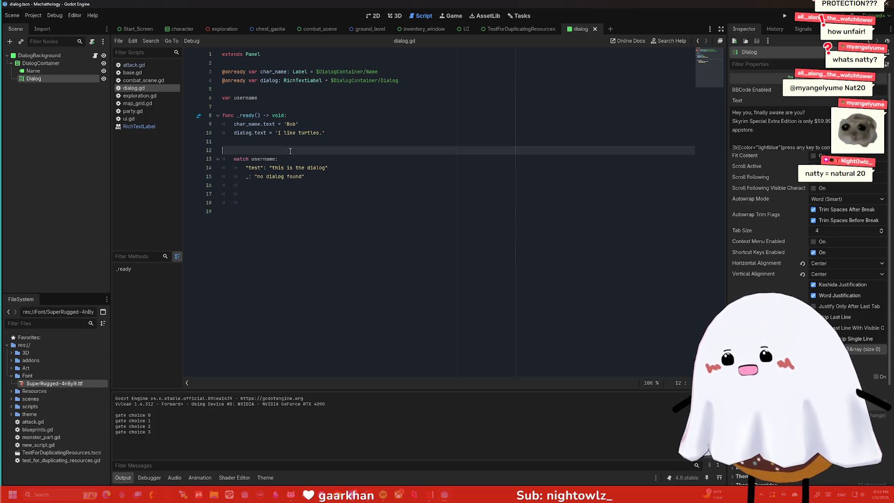
# Delete the username match block and start typing the change function name
pyautogui.moveTo(307, 160); pyautogui.dragTo(266, 176)
pyautogui.press('BackSpace')
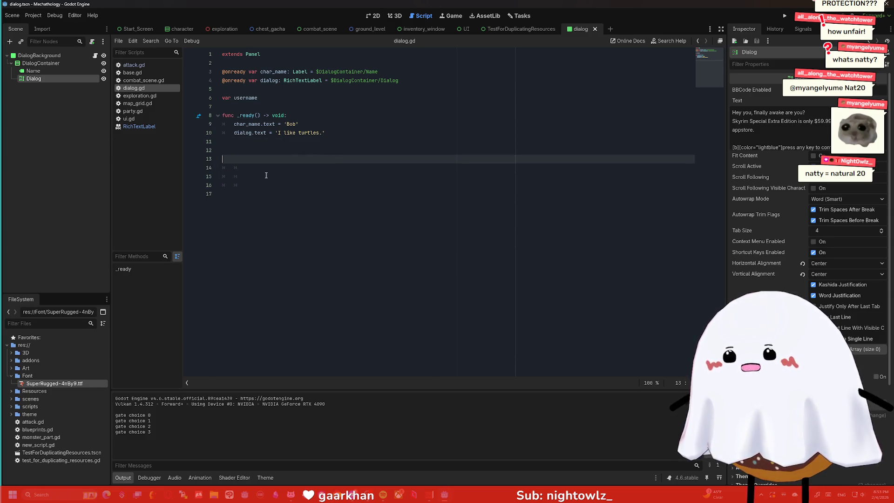
pyautogui.write('func d')
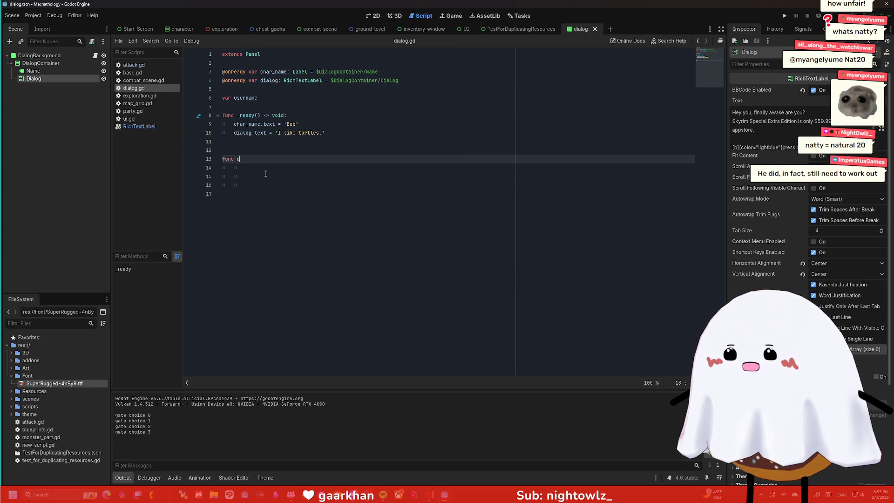
pyautogui.write('i')
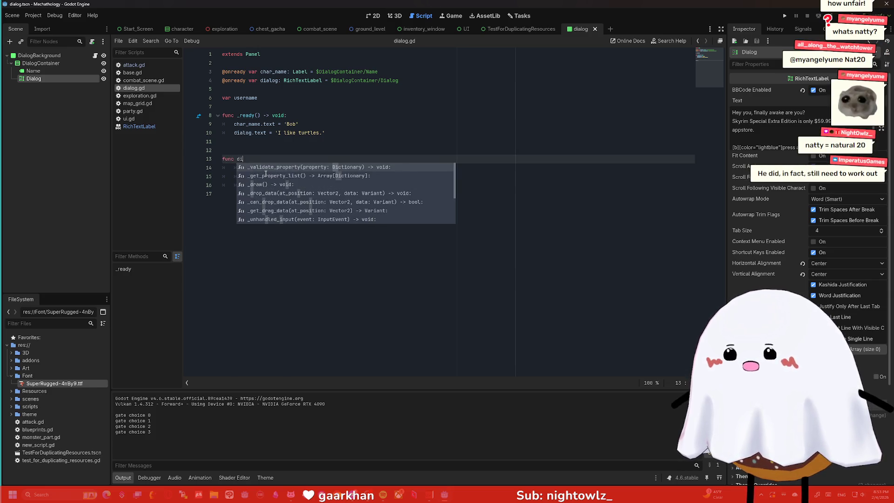
pyautogui.press('BackSpace')
pyautogui.press('BackSpace')
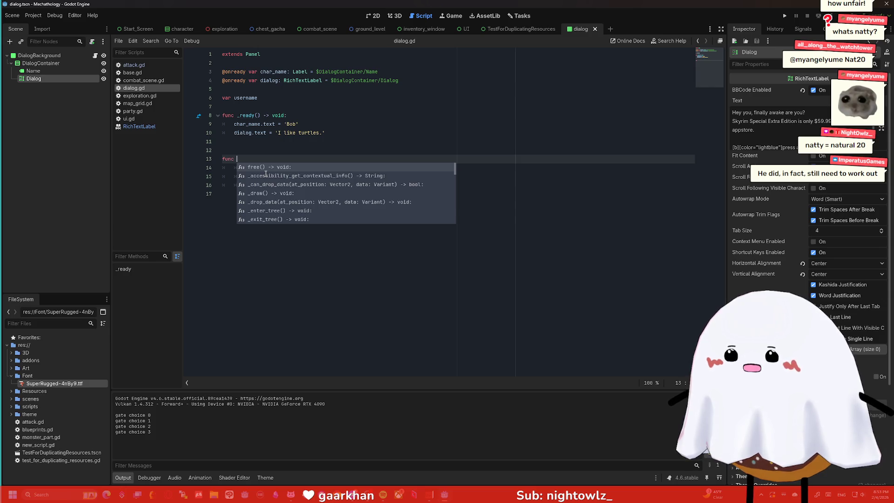
pyautogui.write('change_dialog(')
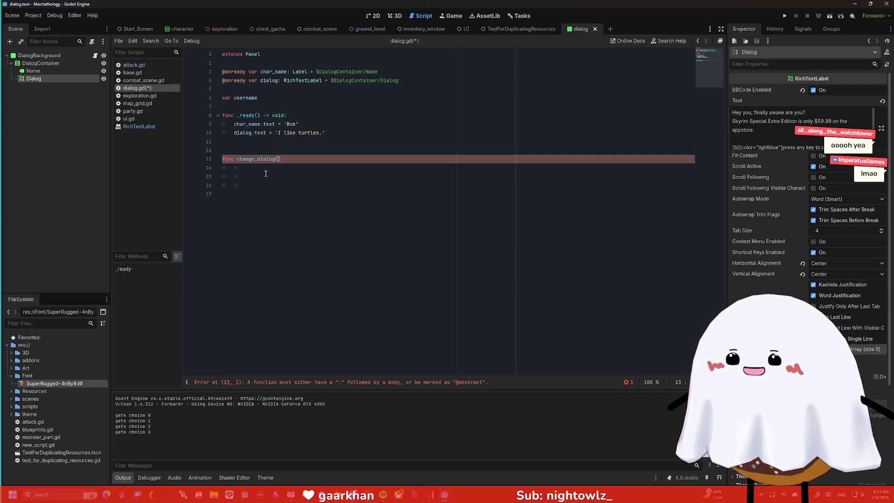
# Write the parameter 'characterdialog: string' and close the function signature
pyautogui.write('input')
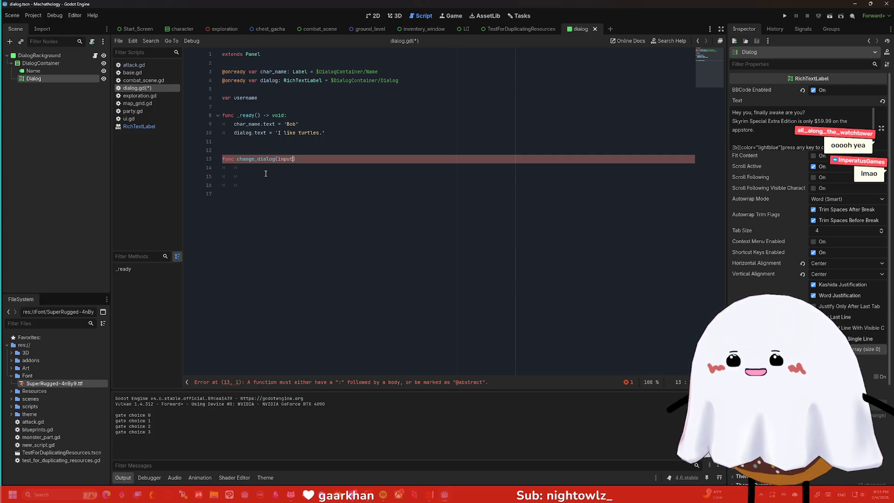
pyautogui.press('BackSpace')
pyautogui.press('BackSpace')
pyautogui.press('BackSpace')
pyautogui.write('character')
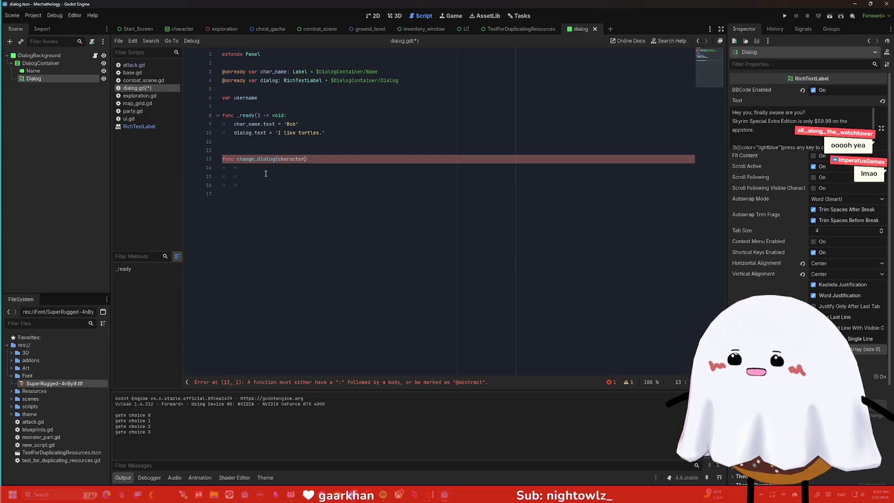
pyautogui.write('dialog: s')
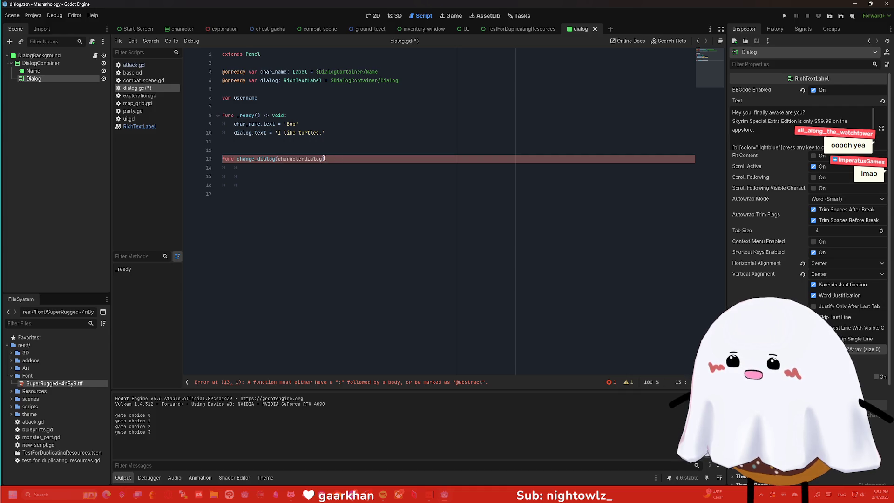
pyautogui.write('tring')
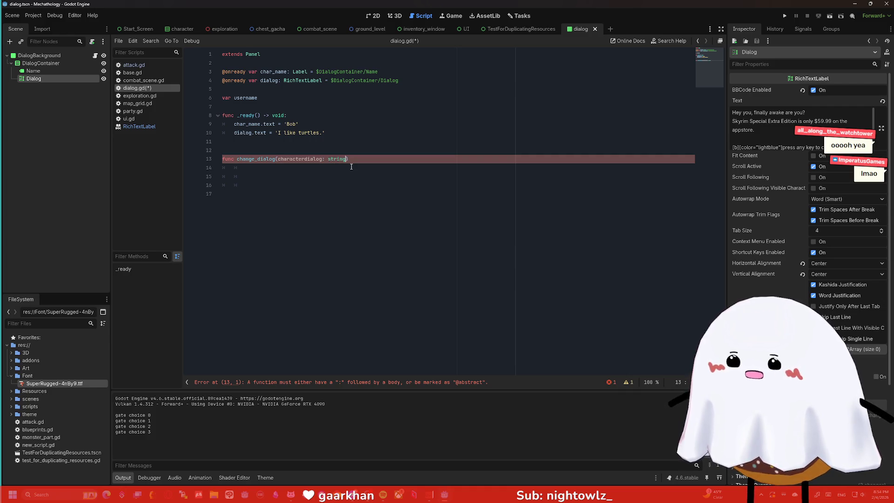
pyautogui.click(278, 159)
pyautogui.write('var')
pyautogui.press('Down')
pyautogui.click(358, 160)
pyautogui.write(')')
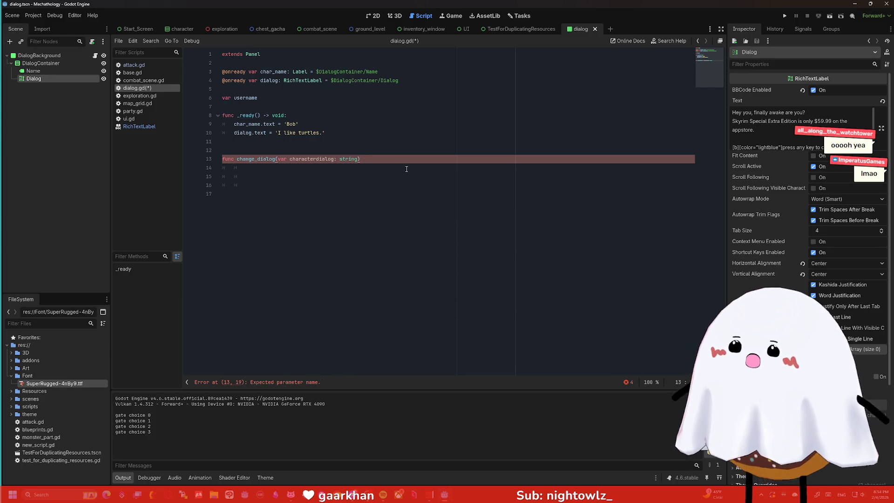
pyautogui.press('Return')
# Remove the stray var, add a pass body, and fix the parameter to character_dialog: String
pyautogui.click(290, 159)
pyautogui.press('BackSpace')
pyautogui.press('BackSpace')
pyautogui.press('BackSpace')
pyautogui.click(297, 171)
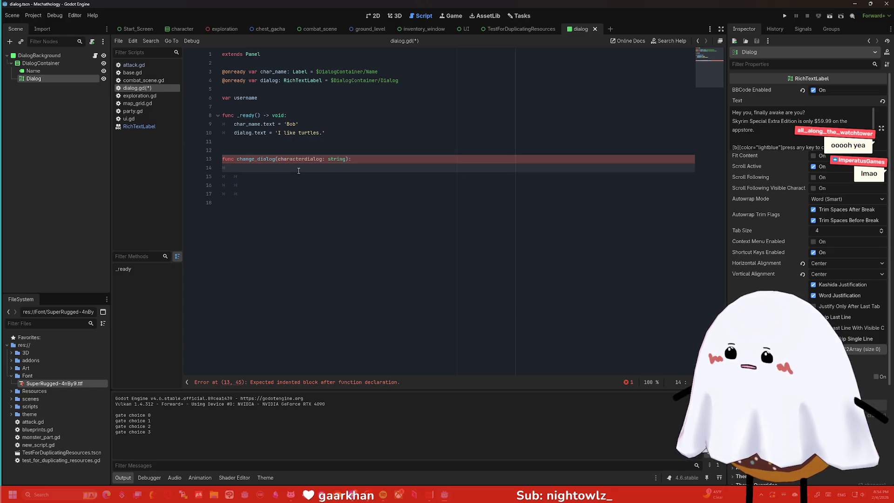
pyautogui.write('pass')
pyautogui.press('Return')
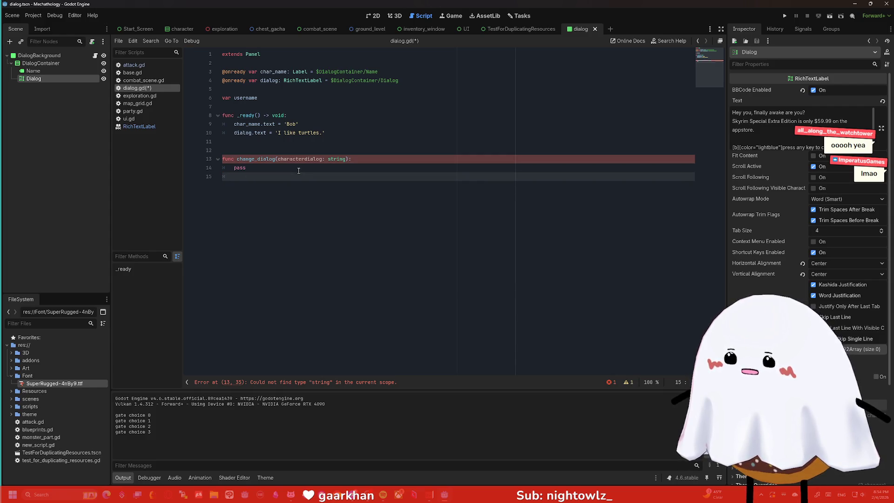
pyautogui.click(304, 159)
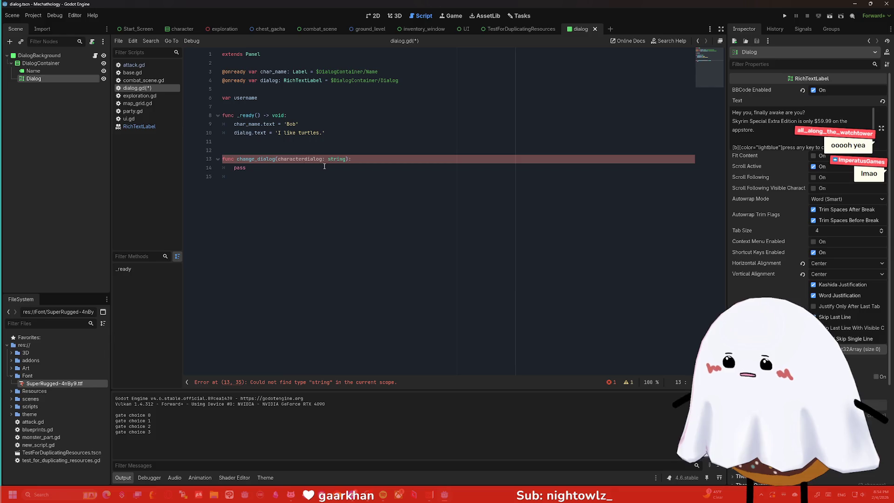
pyautogui.write('_')
pyautogui.click(334, 159)
pyautogui.press('BackSpace')
pyautogui.write('S')
pyautogui.press('Down')
pyautogui.press('Down')
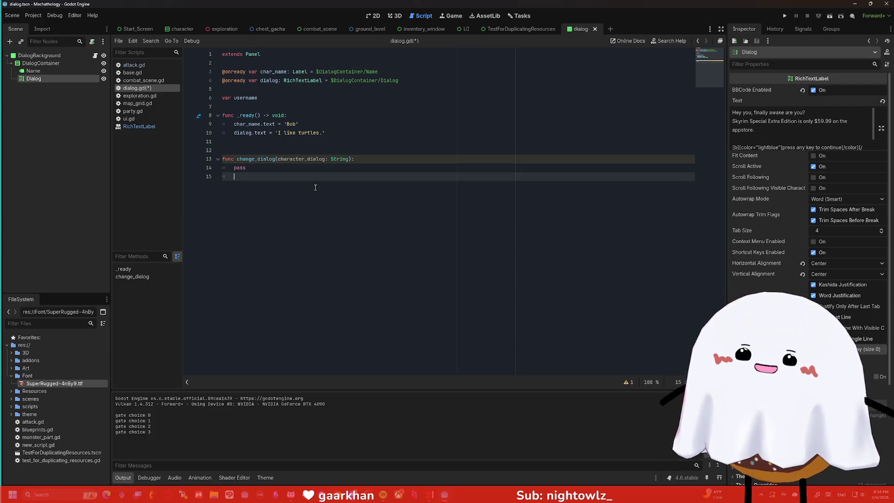
pyautogui.write('var num')
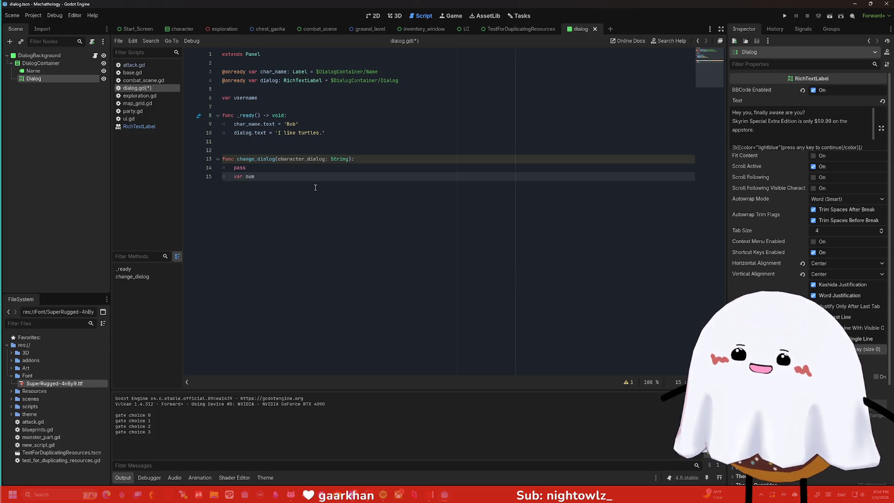
pyautogui.press('BackSpace')
pyautogui.press('BackSpace')
pyautogui.press('BackSpace')
pyautogui.write('Int')
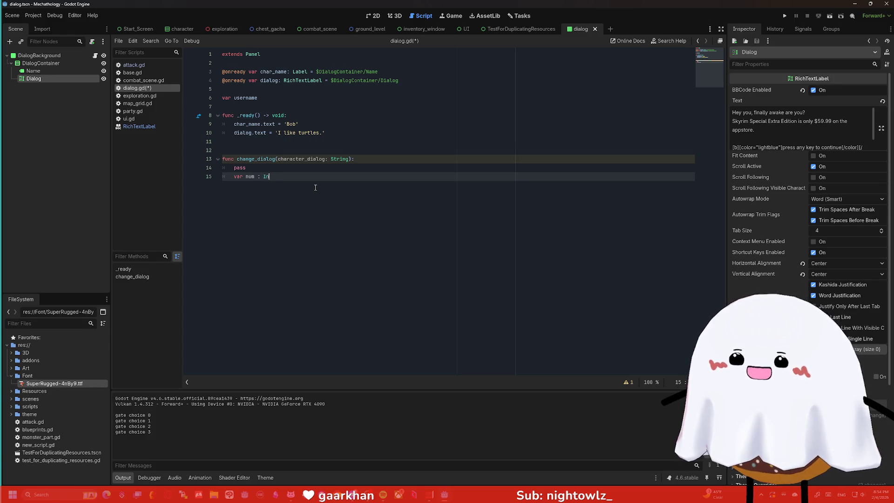
pyautogui.press('BackSpace')
pyautogui.press('BackSpace')
pyautogui.press('BackSpace')
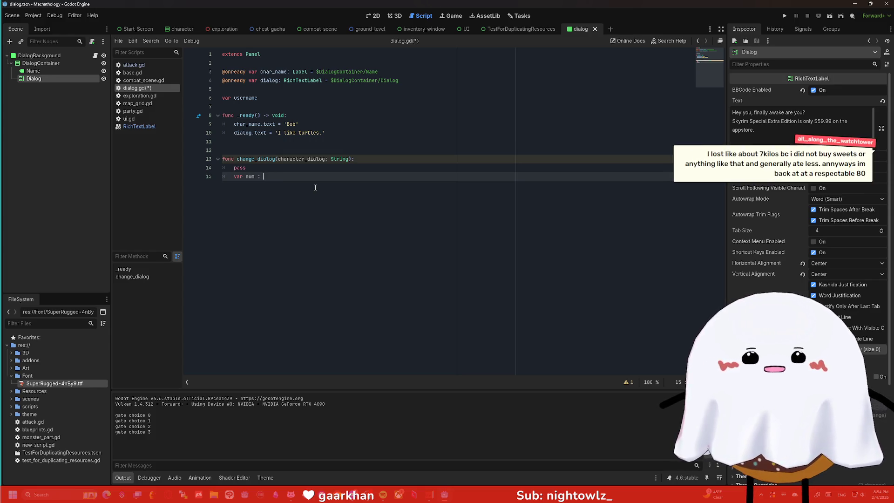
pyautogui.press('BackSpace')
pyautogui.press('BackSpace')
pyautogui.press('BackSpace')
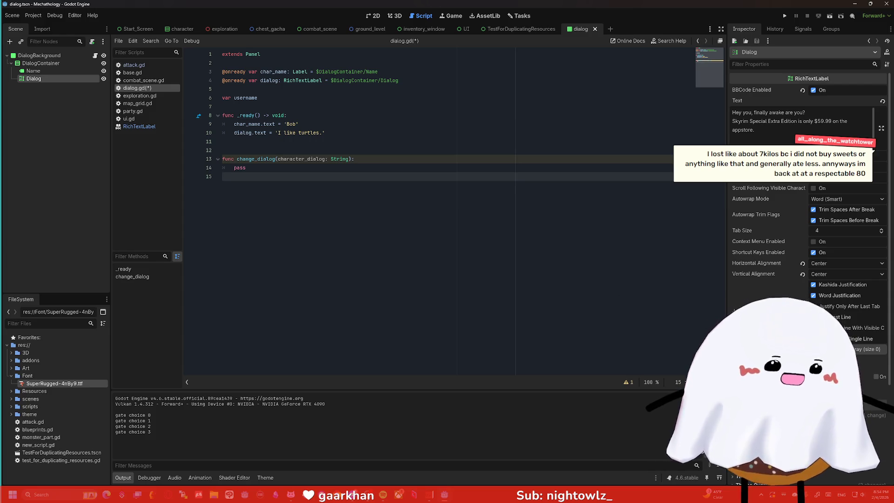
# Search '80 kilos to american metric of measurement' and open RapidTables showing 176.37 lb
pyautogui.write('80 k')
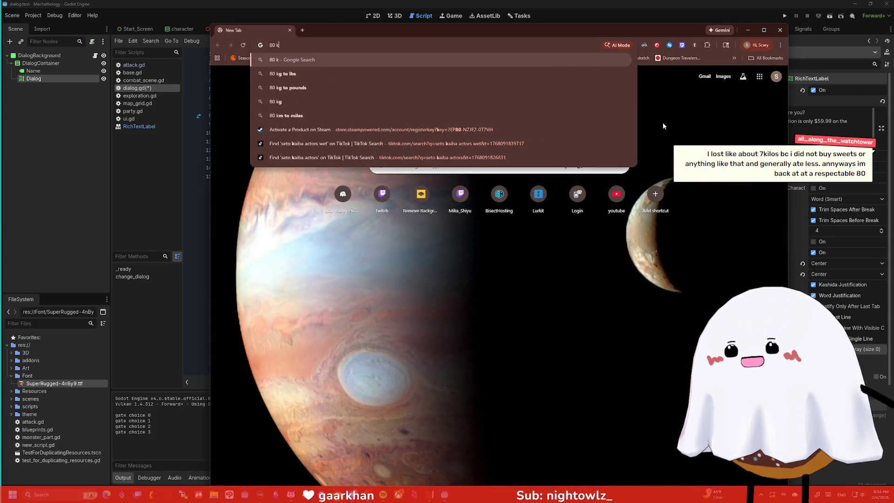
pyautogui.write('ilos to american metric ')
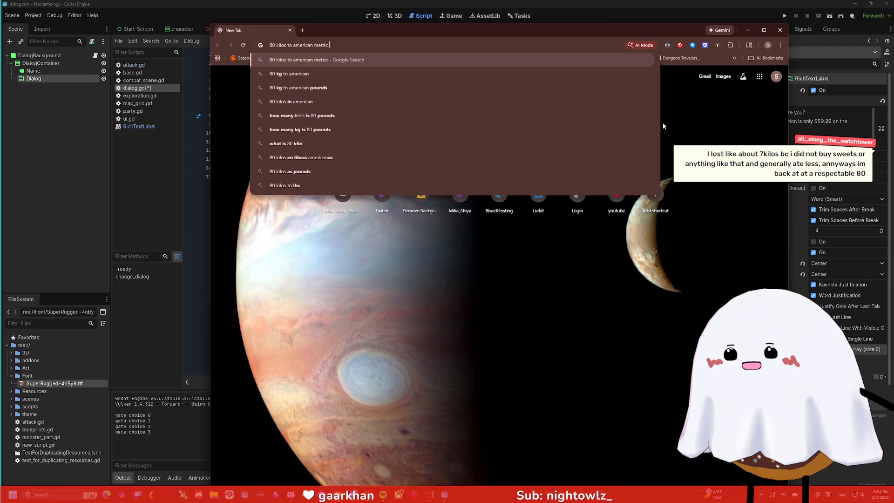
pyautogui.write('of measurement')
pyautogui.press('Return')
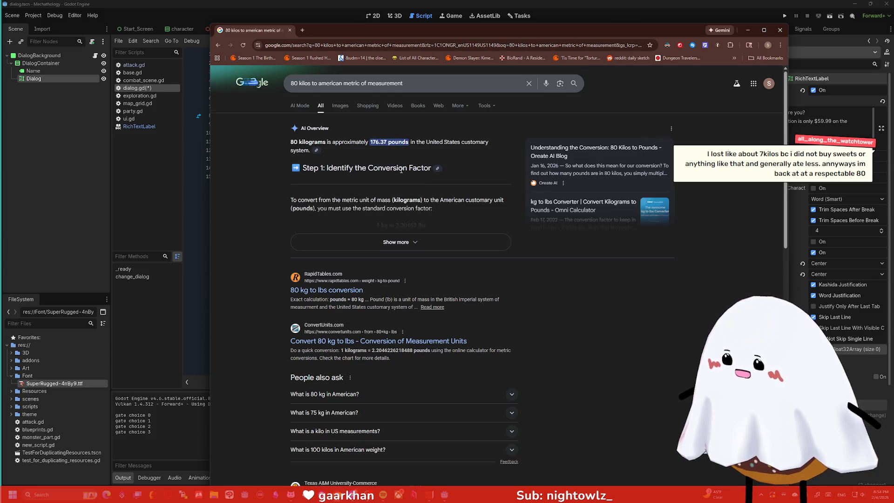
pyautogui.scroll(-3, 401, 170)
pyautogui.click(344, 205)
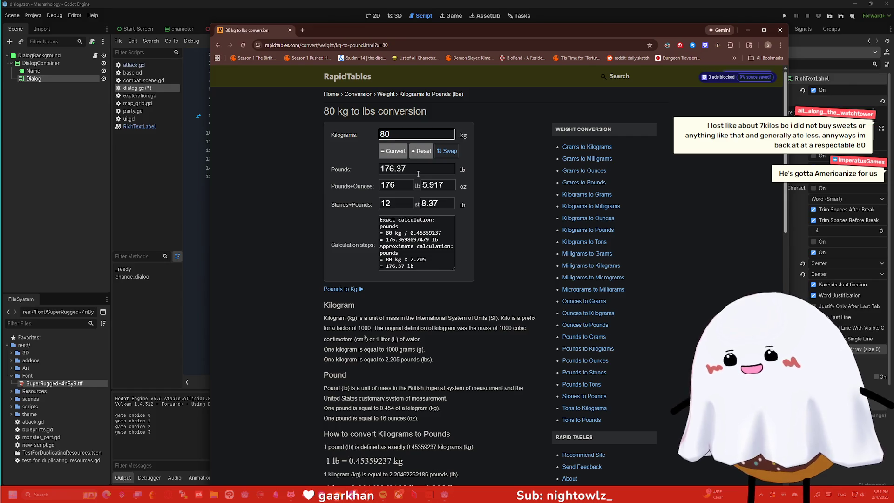
pyautogui.moveTo(407, 166); pyautogui.dragTo(383, 171)
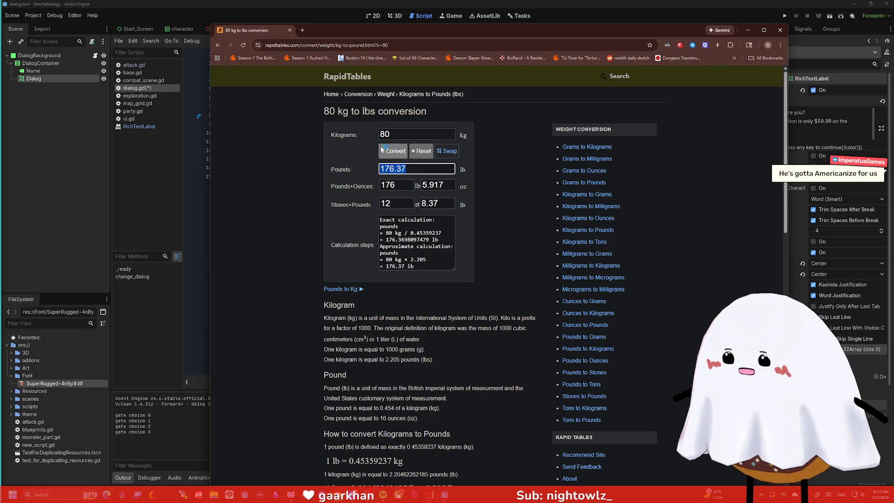
# Swap to pounds-to-kilograms, convert 796545 lb, then close the Chrome tab
pyautogui.click(447, 151)
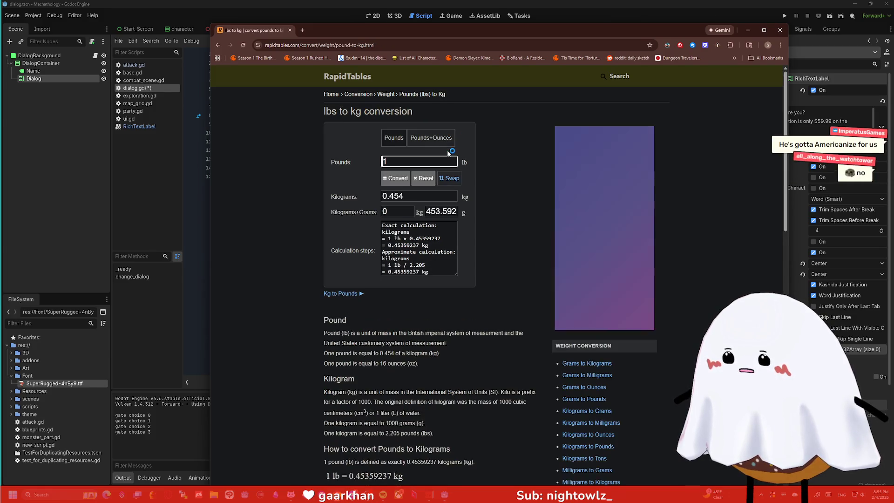
pyautogui.press('BackSpace')
pyautogui.write('7')
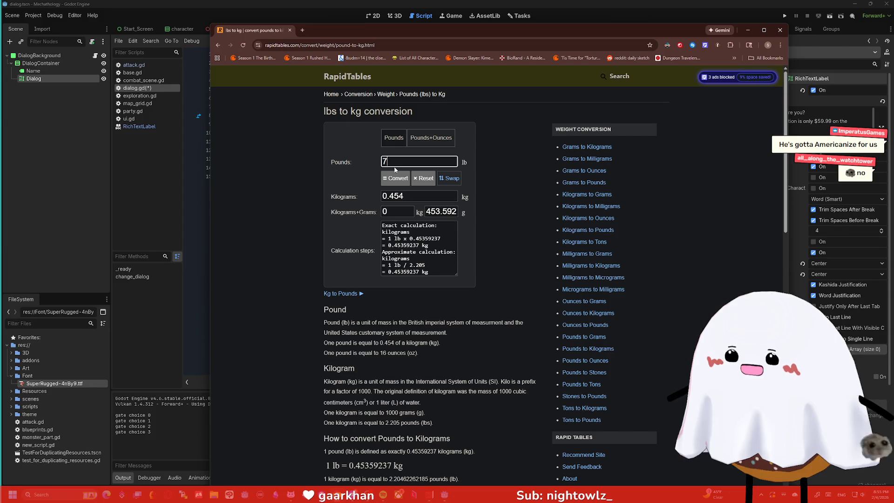
pyautogui.write('96545')
pyautogui.click(468, 177)
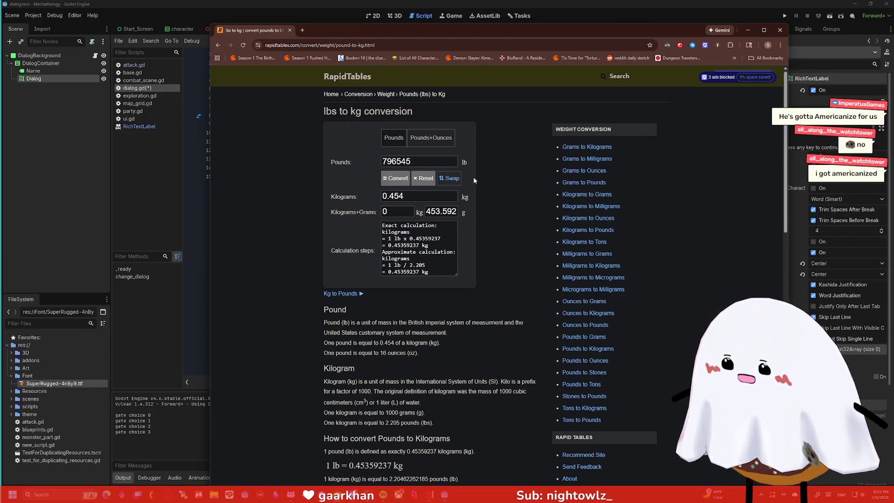
pyautogui.click(398, 180)
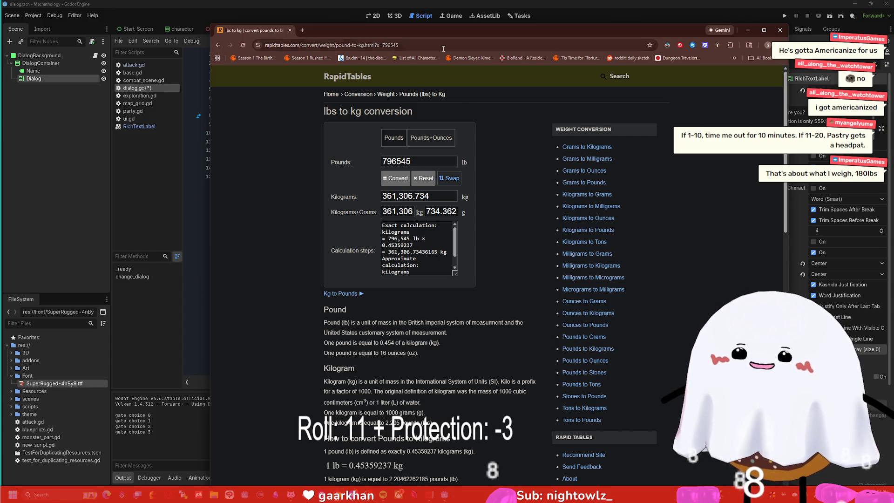
pyautogui.hotkey('ctrl', 'w')
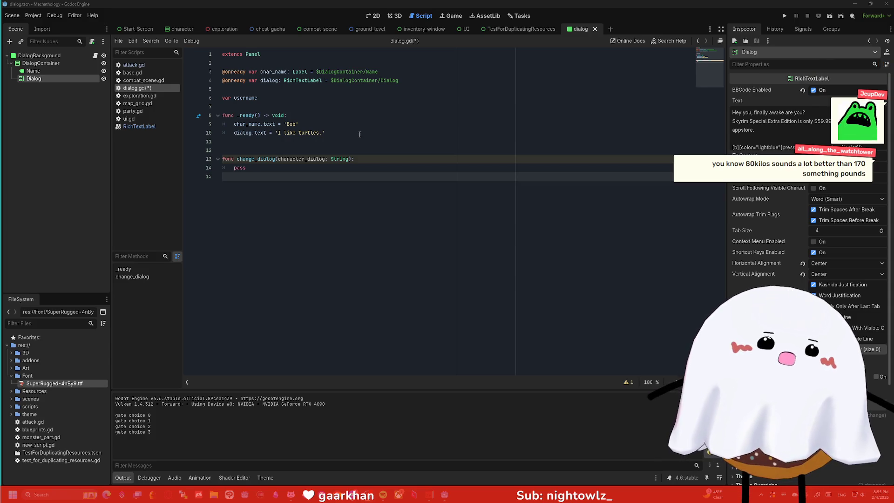
# Replace pass with 'match character_dialog:' and a "test": "test" branch
pyautogui.press('Tab')
pyautogui.press('BackSpace')
pyautogui.press('BackSpace')
pyautogui.press('BackSpace')
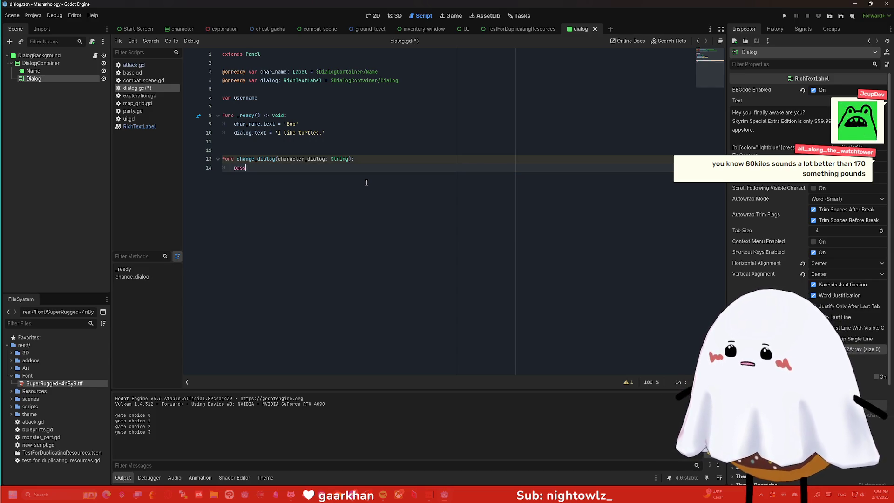
pyautogui.write('atch charac')
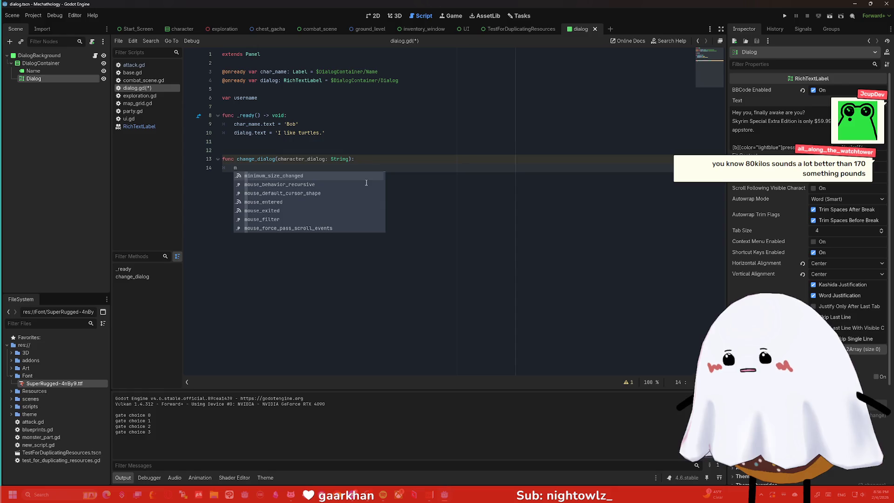
pyautogui.write('ter')
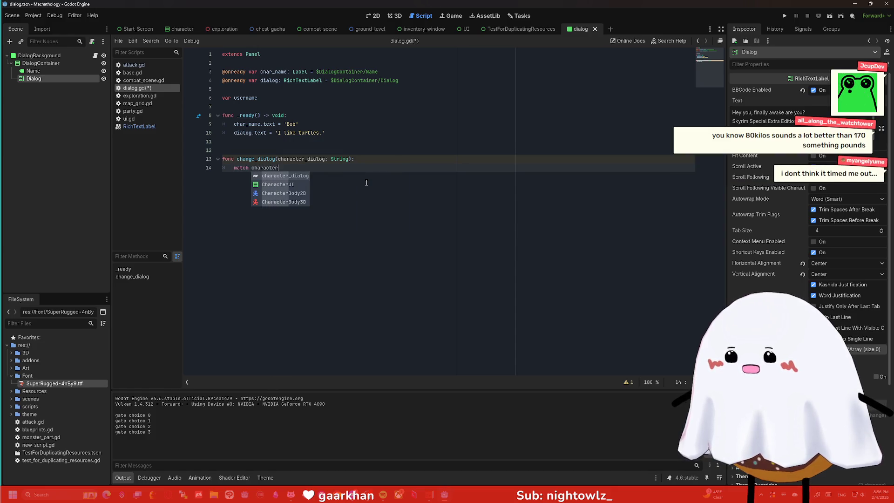
pyautogui.write('_dialog:')
pyautogui.press('Return')
pyautogui.write('"')
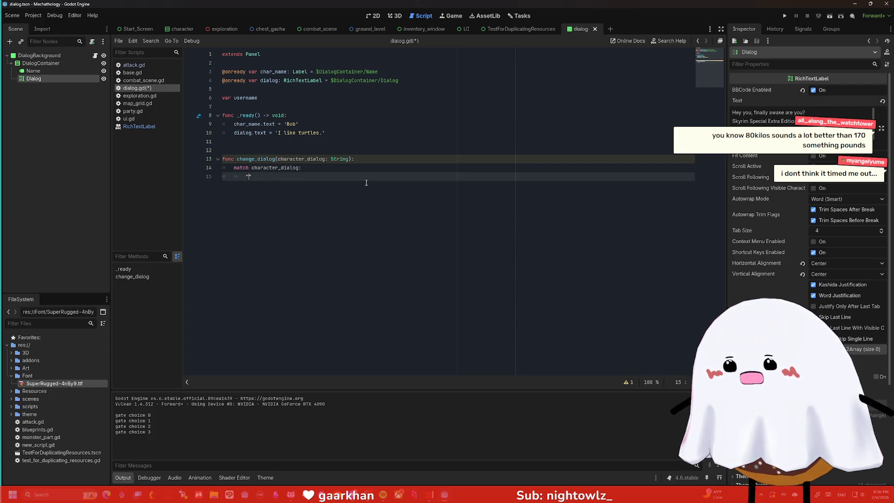
pyautogui.write('test')
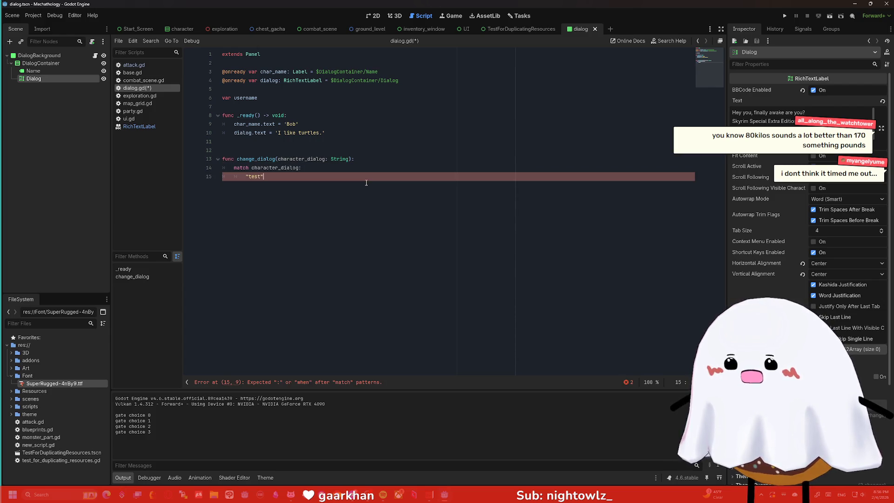
pyautogui.write('": "t')
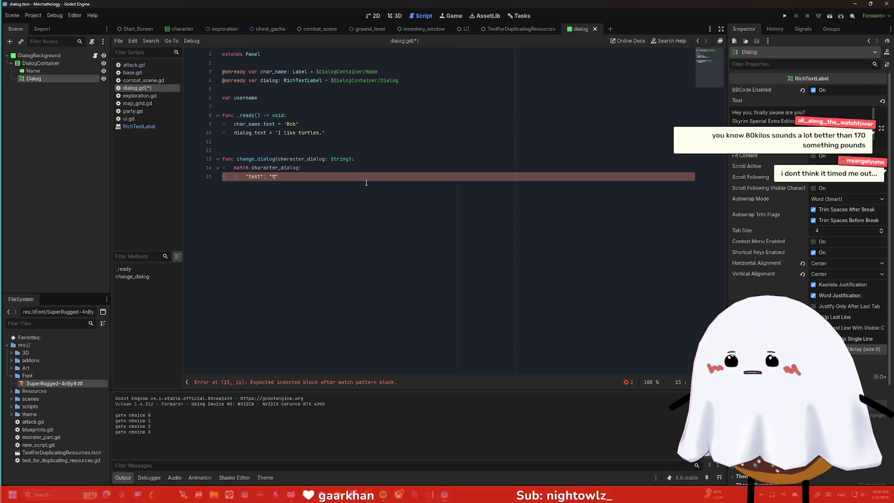
pyautogui.write('est"')
pyautogui.press('Return')
pyautogui.press('Return')
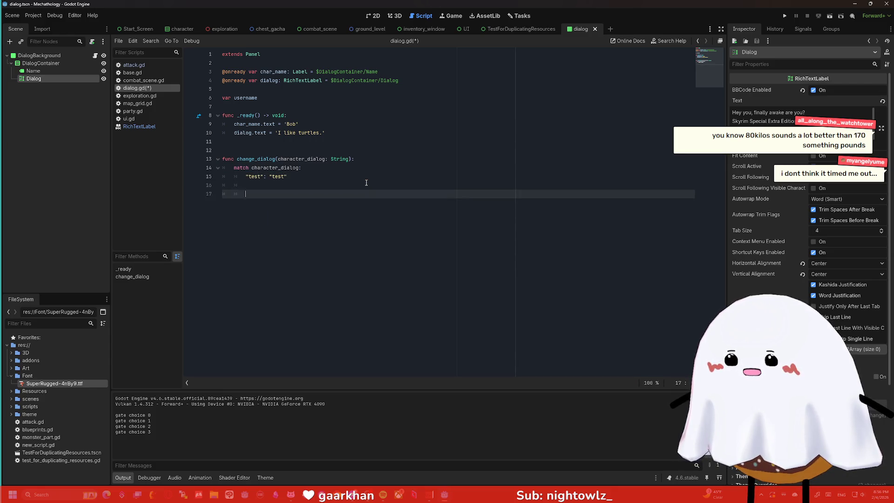
pyautogui.press('BackSpace')
# Add the _: "no dialogue found" fallback and insert blank lines above change_dialog
pyautogui.write('_:')
pyautogui.press('BackSpace')
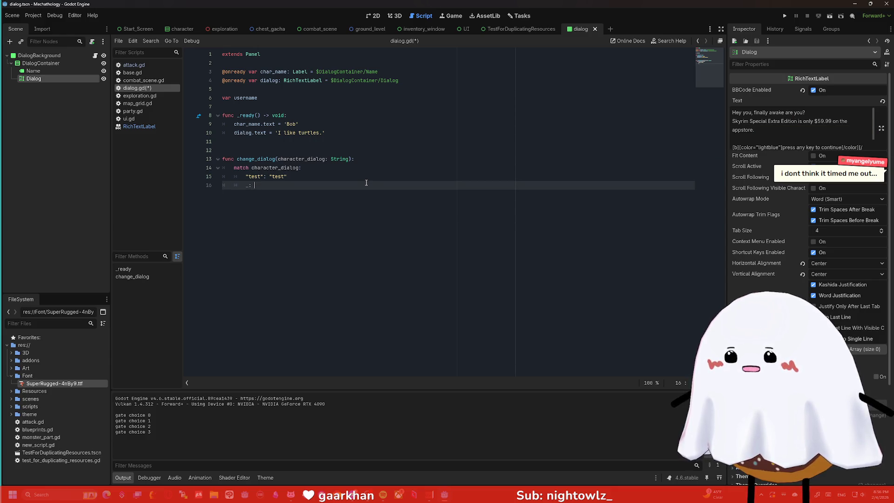
pyautogui.write('no dialogue found')
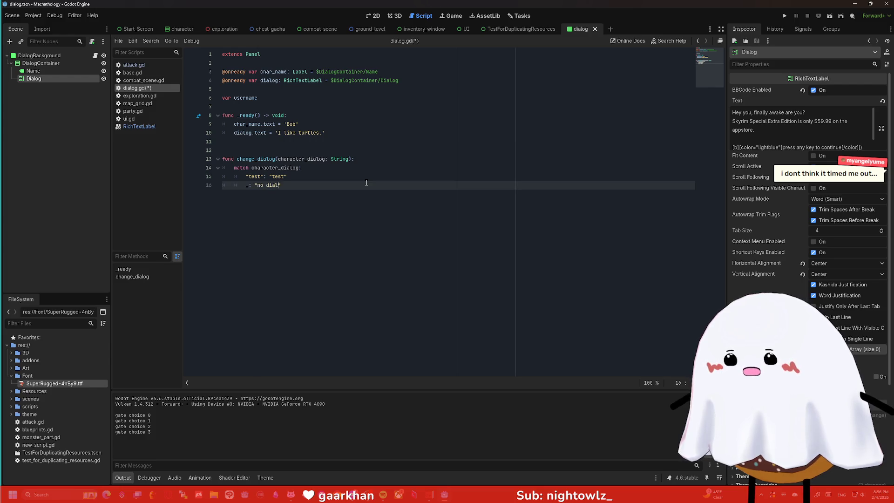
pyautogui.press('End')
pyautogui.press('Return')
pyautogui.press('Return')
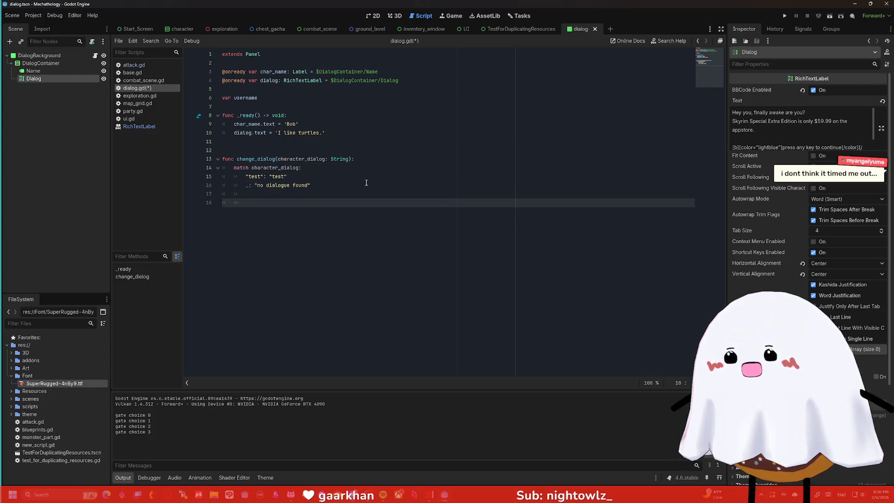
pyautogui.click(287, 152)
pyautogui.press('Return')
pyautogui.press('Return')
pyautogui.press('Return')
pyautogui.press('Up')
pyautogui.press('Up')
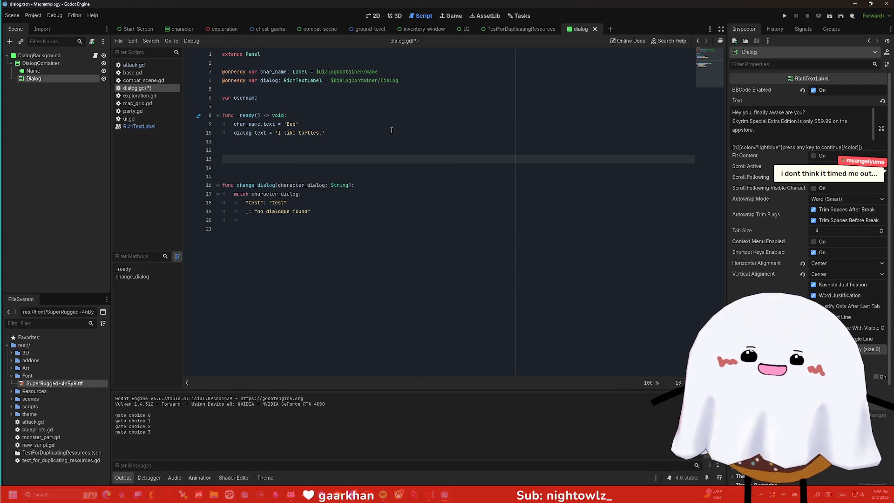
# Write the func setup_character_dialog header with a character parameter in its parentheses
pyautogui.write('func ')
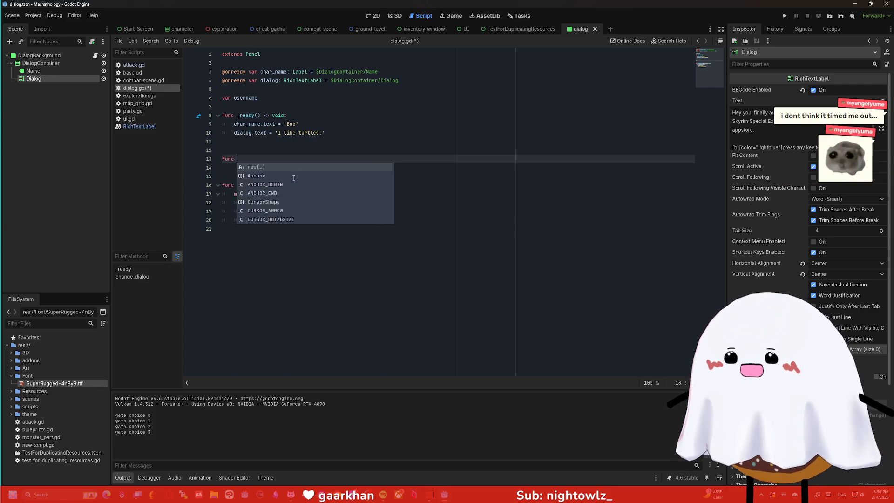
pyautogui.write('setup_')
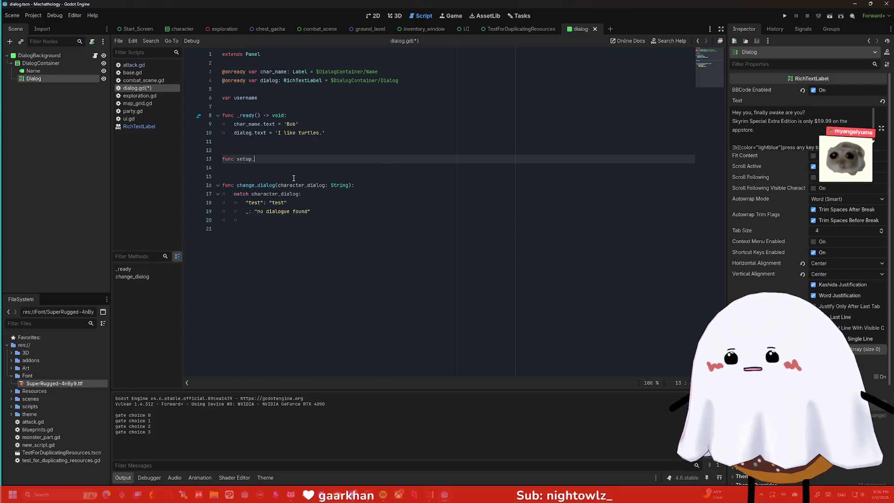
pyautogui.write('character_dialog:')
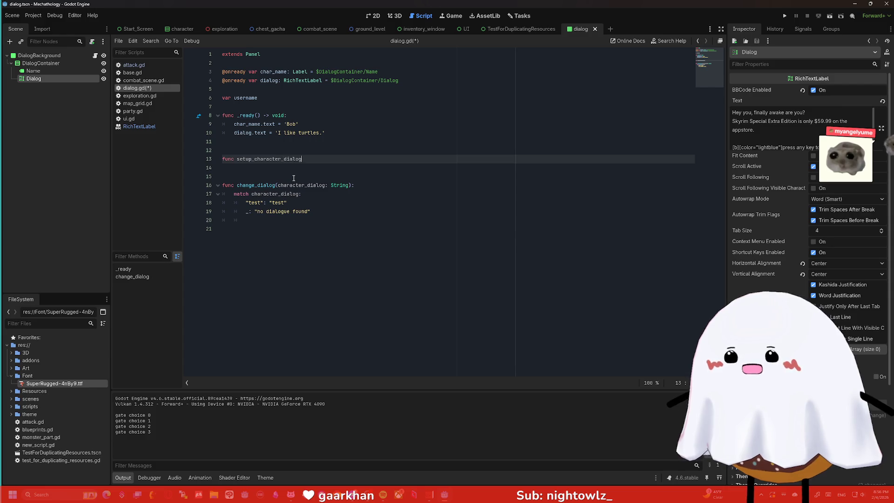
pyautogui.press('Return')
pyautogui.press('BackSpace')
pyautogui.press('BackSpace')
pyautogui.press('BackSpace')
pyautogui.write('()')
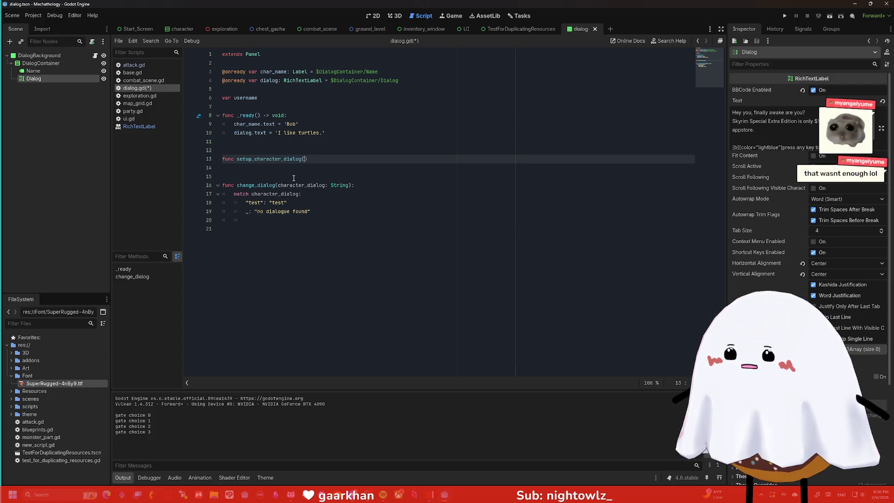
pyautogui.write(':')
pyautogui.press('Return')
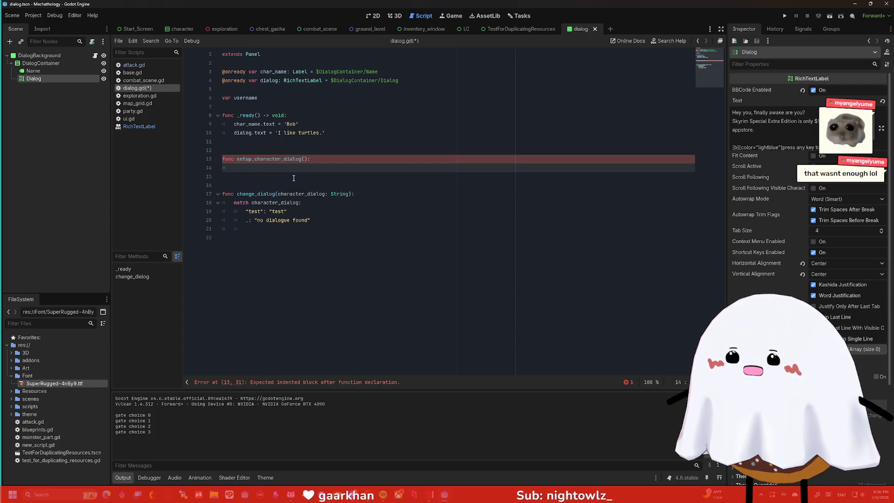
pyautogui.click(305, 159)
pyautogui.write('character')
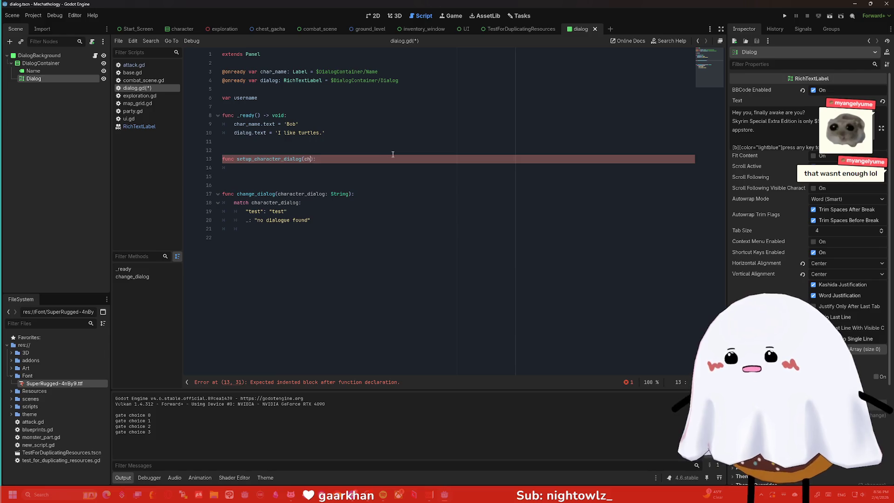
pyautogui.click(387, 164)
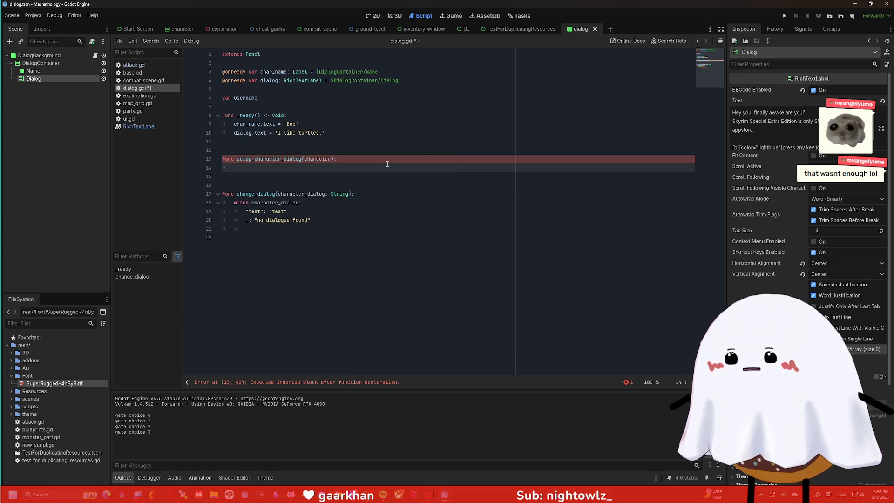
# Type the parameter as String, declare a -> void return, and put pass in the body
pyautogui.click(332, 158)
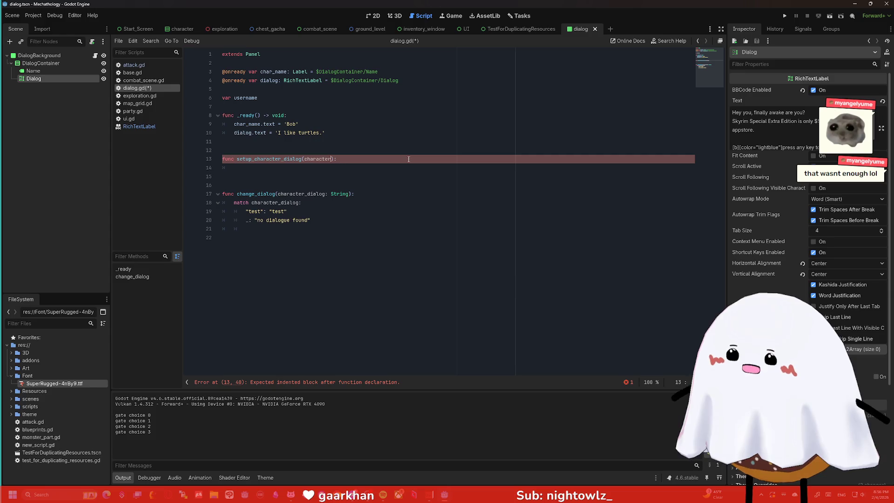
pyautogui.write(': String')
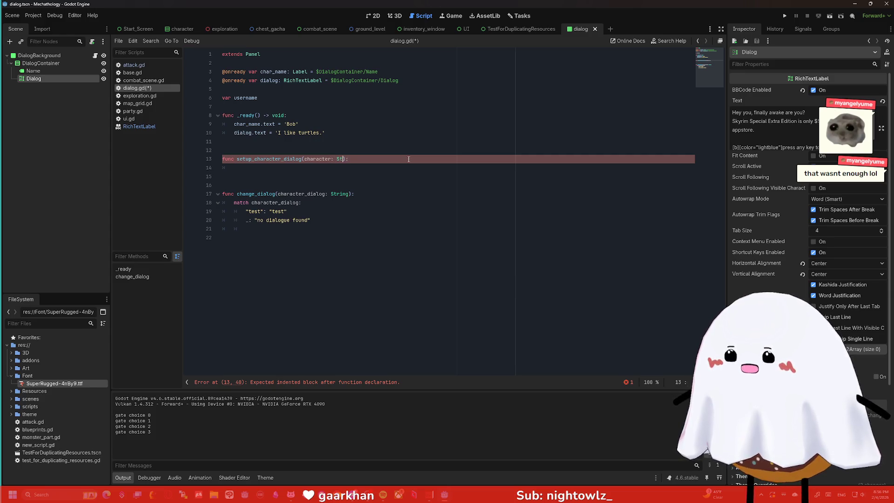
pyautogui.press('Right')
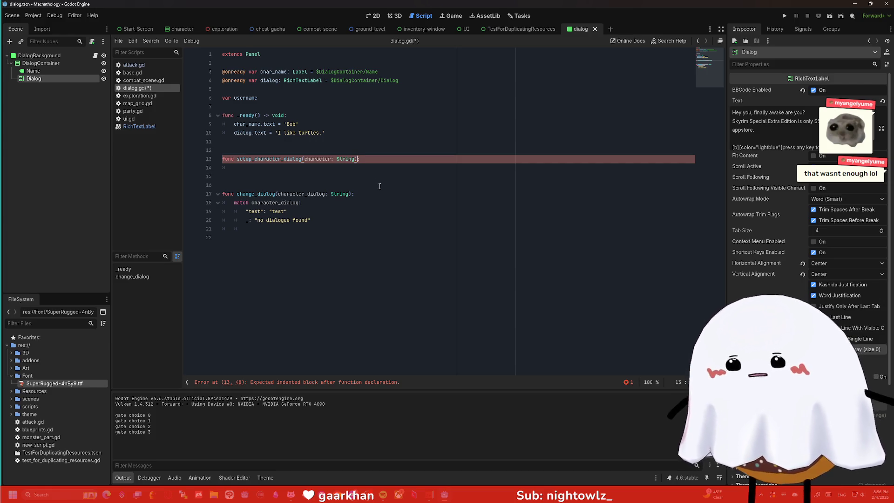
pyautogui.write('-> ')
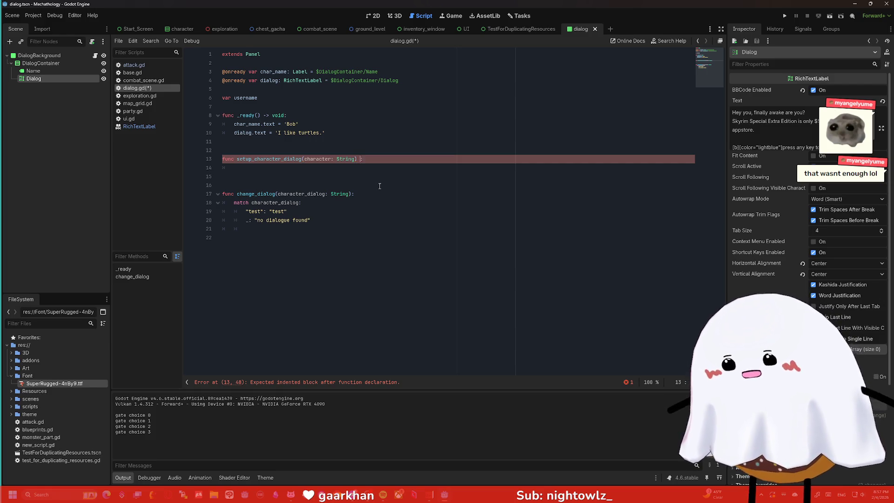
pyautogui.write('void')
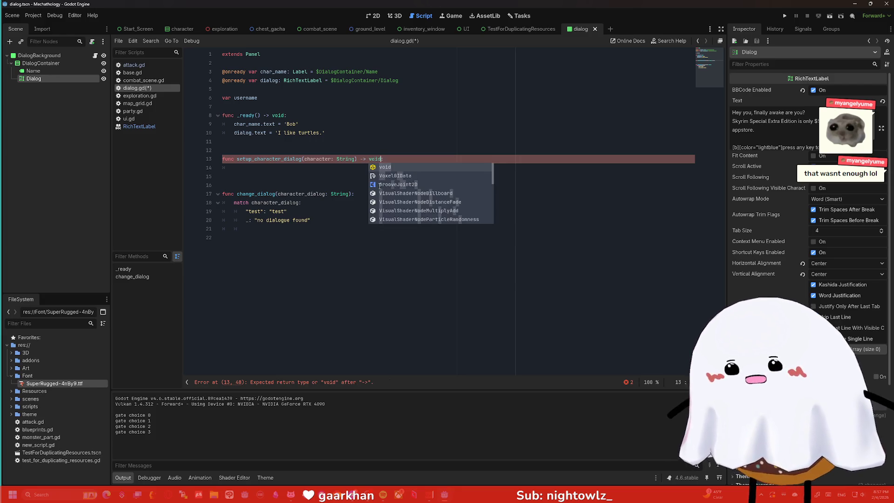
pyautogui.press('Right')
pyautogui.press('Return')
pyautogui.write('ass')
pyautogui.press('Return')
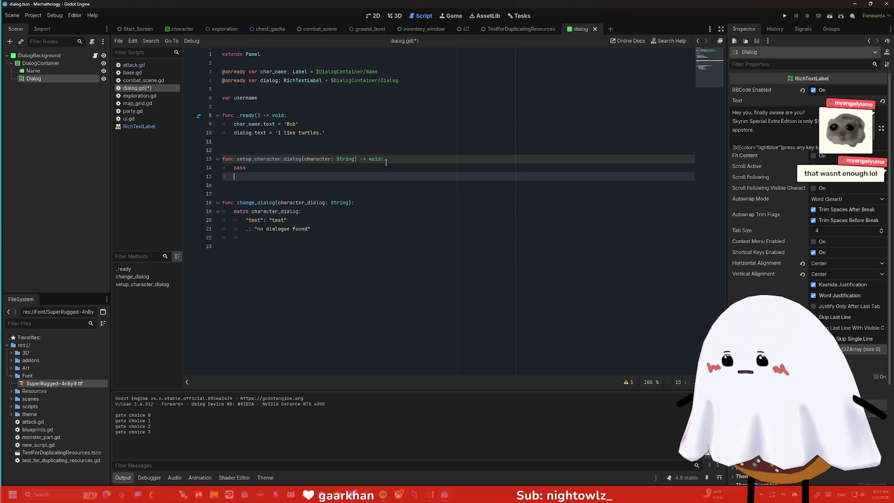
pyautogui.doubleClick(238, 167)
# Start a var character = line in the body and delete the void return type
pyautogui.write('var')
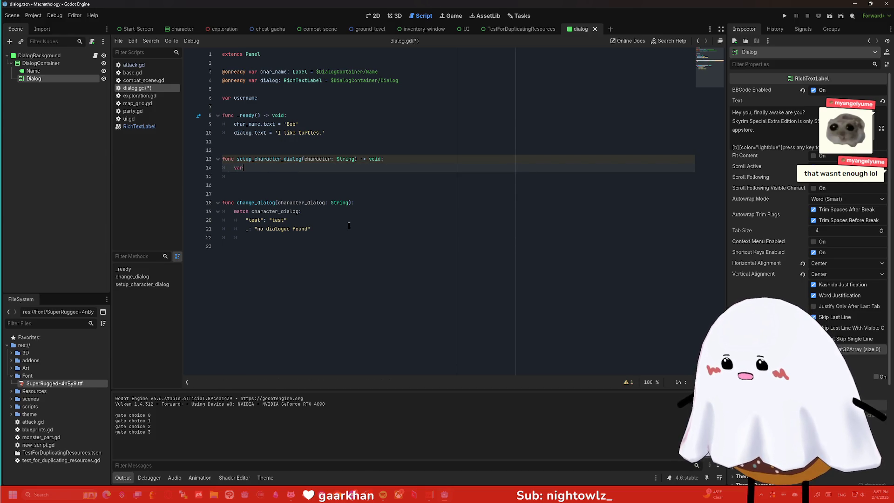
pyautogui.write(' character =')
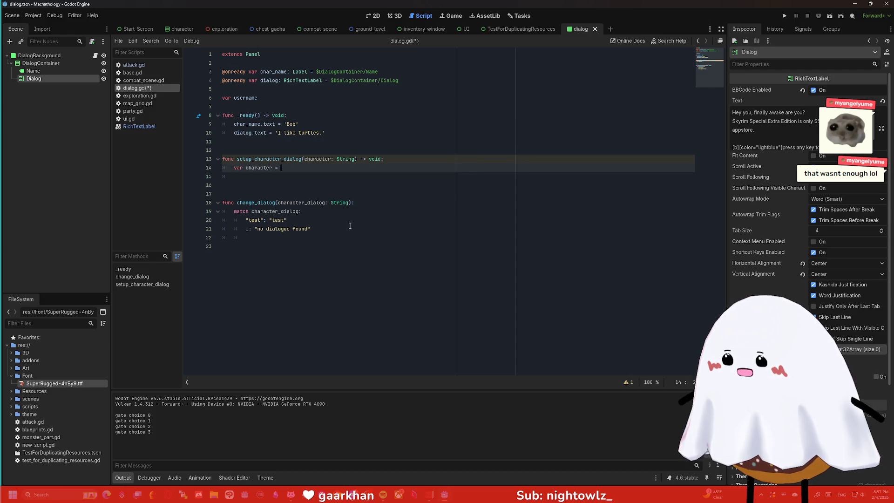
pyautogui.click(376, 159)
pyautogui.press('Delete')
pyautogui.press('Delete')
pyautogui.press('BackSpace')
pyautogui.press('BackSpace')
pyautogui.press('BackSpace')
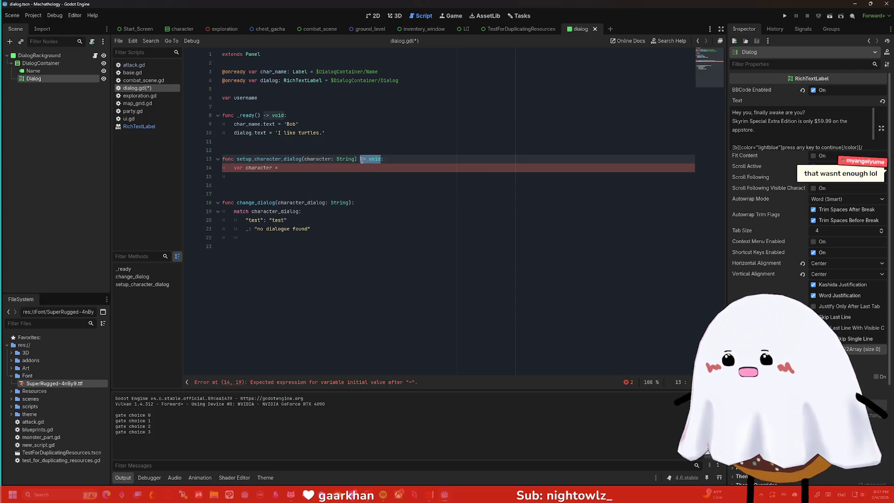
pyautogui.click(360, 173)
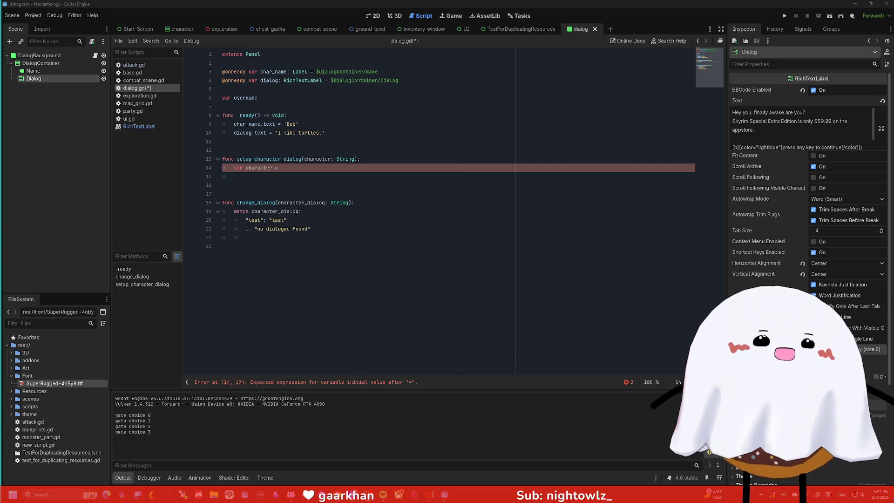
# Complete the body line as var character = character + dialog_num, with a blank line above
pyautogui.click(354, 173)
pyautogui.press('Up')
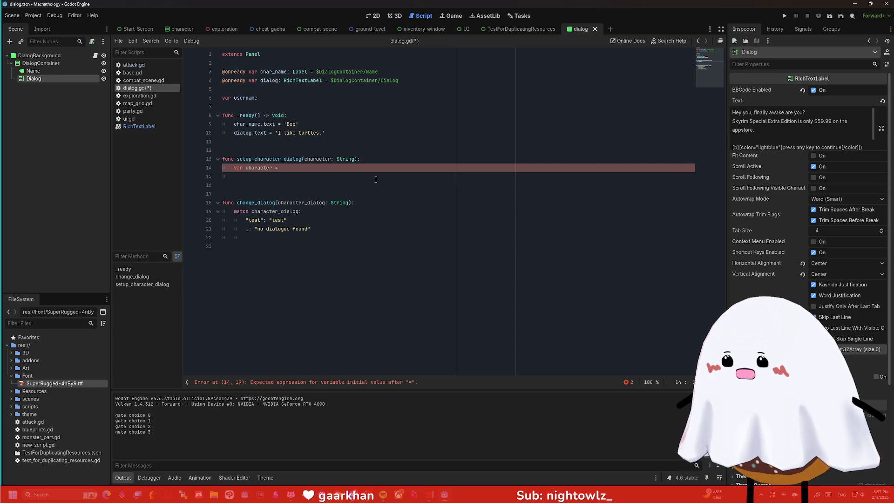
pyautogui.hotkey('ctrl', 'space')
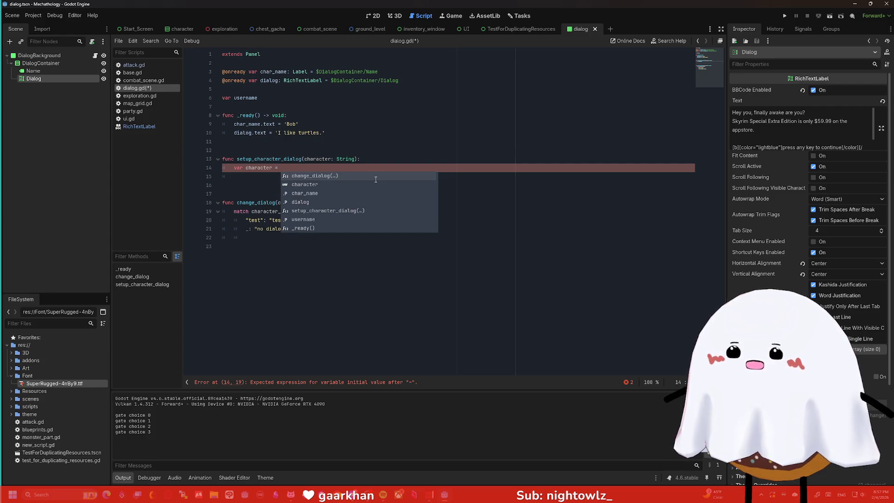
pyautogui.press('BackSpace')
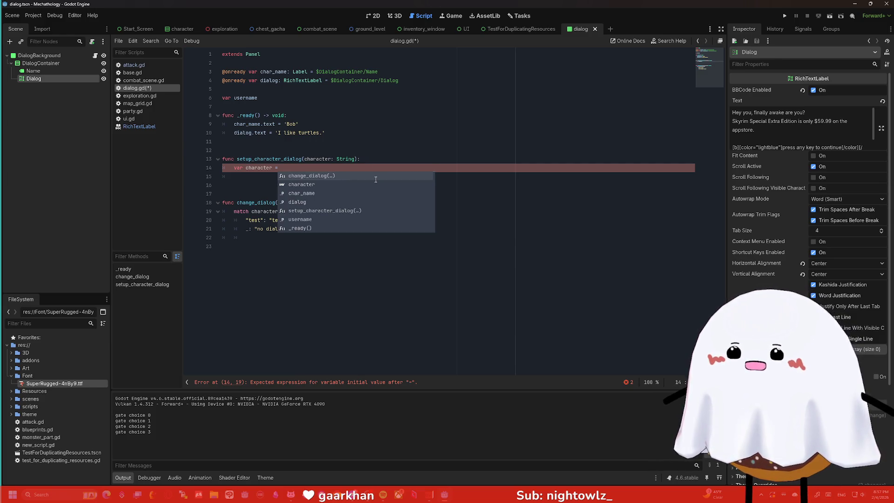
pyautogui.write('character ')
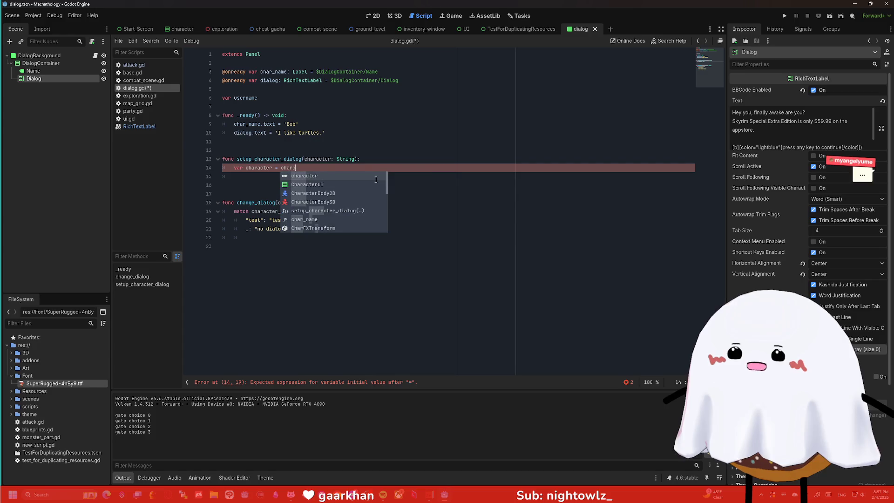
pyautogui.write('+')
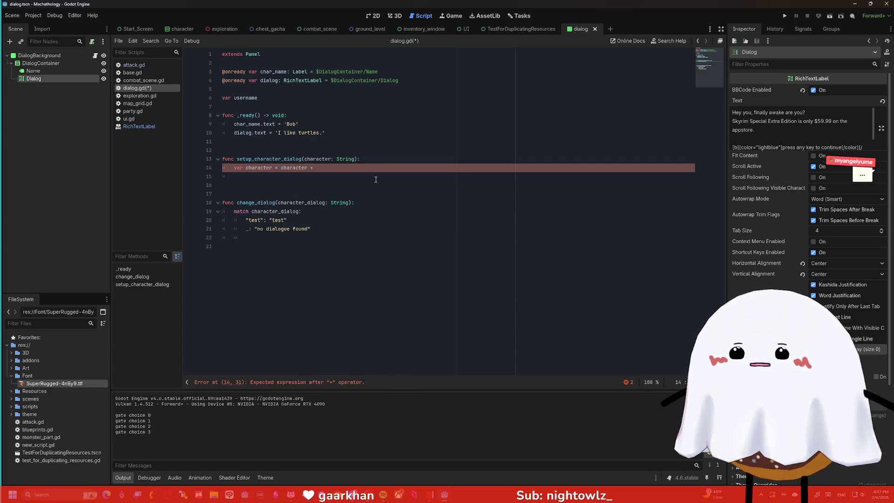
pyautogui.write(' dialo')
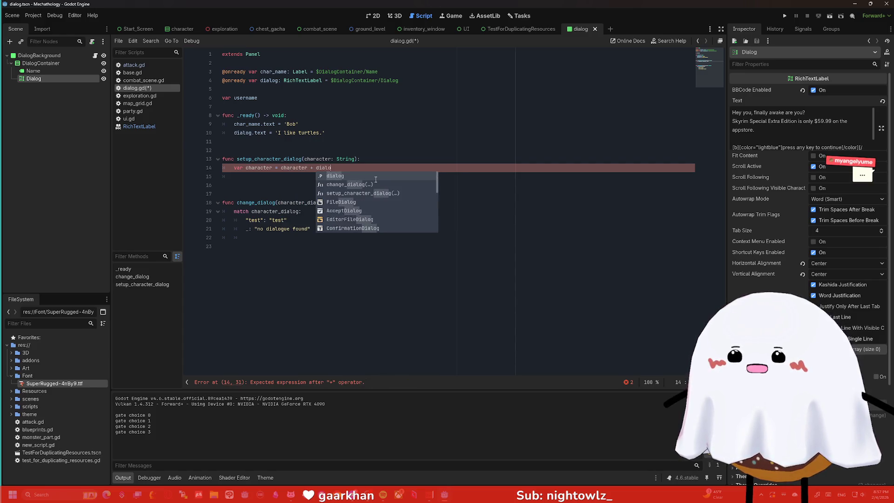
pyautogui.write('g_num')
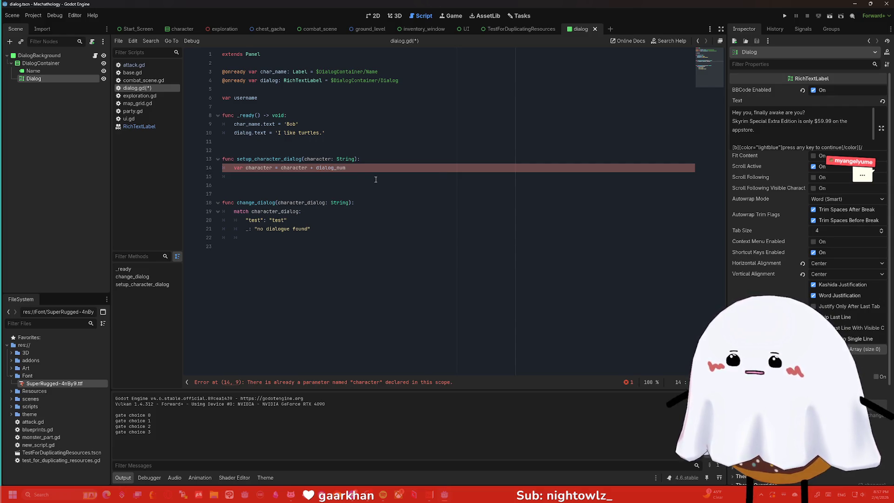
pyautogui.click(394, 163)
pyautogui.press('Return')
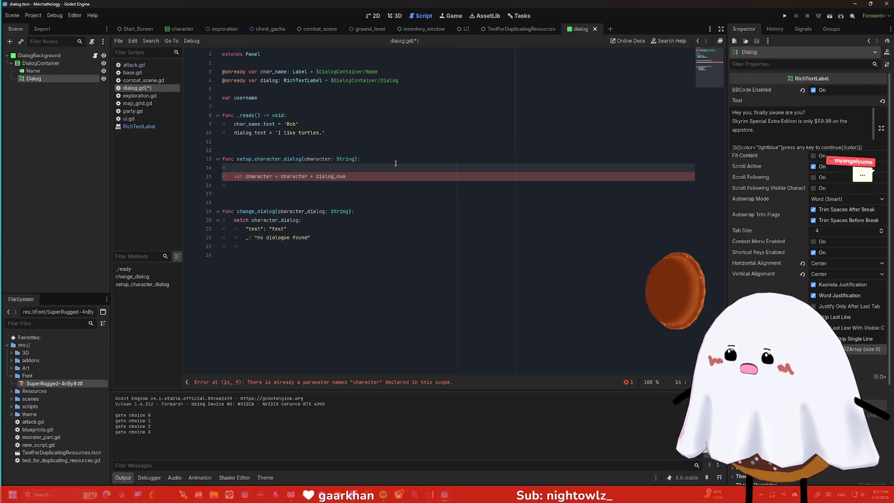
# Declare a script-level var dialog_num : int below the username variable
pyautogui.write('dialog')
pyautogui.press('BackSpace')
pyautogui.press('BackSpace')
pyautogui.press('BackSpace')
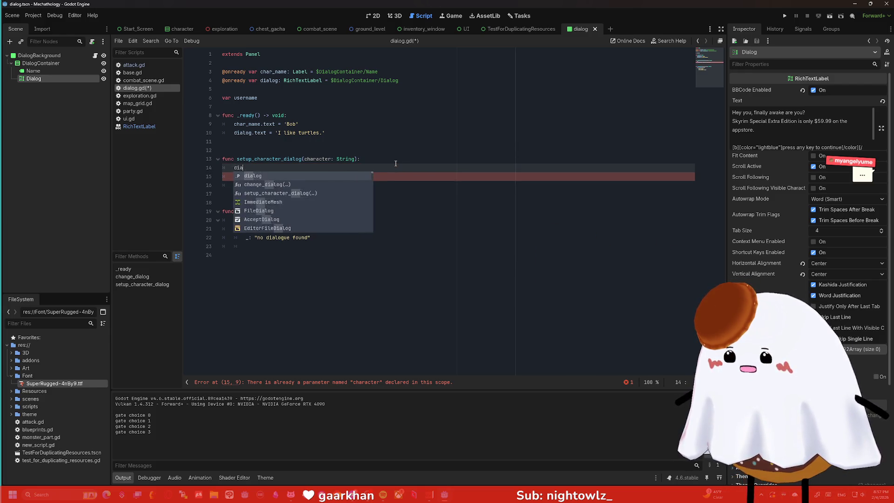
pyautogui.click(326, 105)
pyautogui.write('var dial')
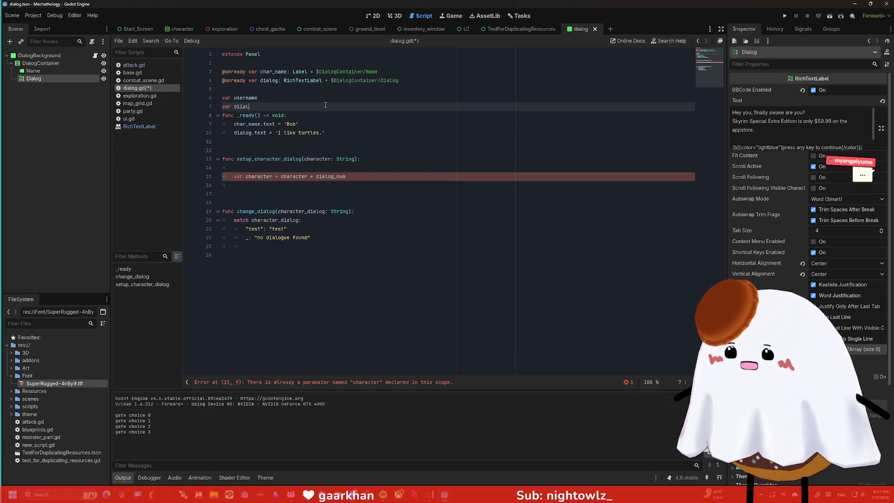
pyautogui.write('o')
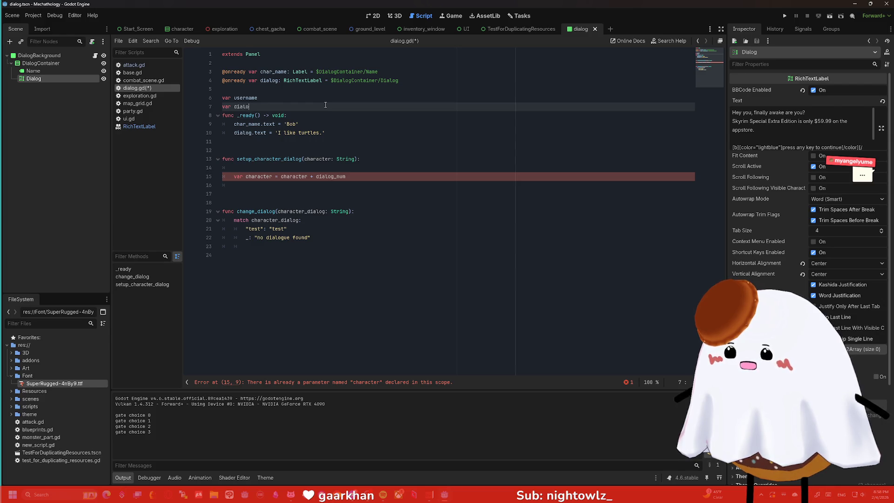
pyautogui.write('g_num : int')
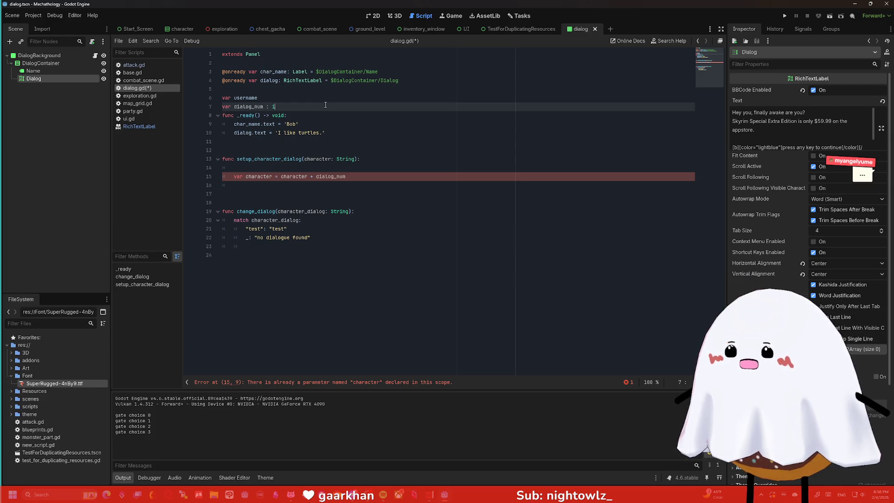
# Rename the username variable to character: String, then delete that redundant declaration line
pyautogui.click(330, 98)
pyautogui.press('BackSpace')
pyautogui.press('BackSpace')
pyautogui.press('BackSpace')
pyautogui.write('charac')
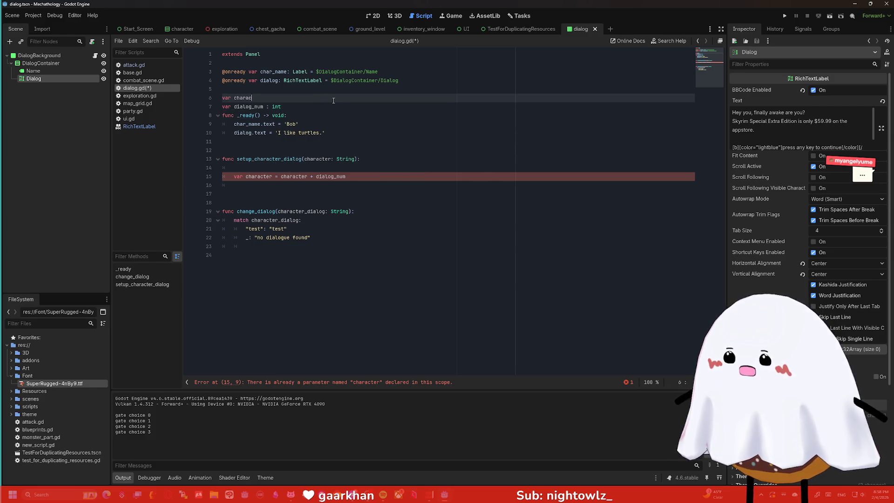
pyautogui.write('ter: String')
pyautogui.click(339, 191)
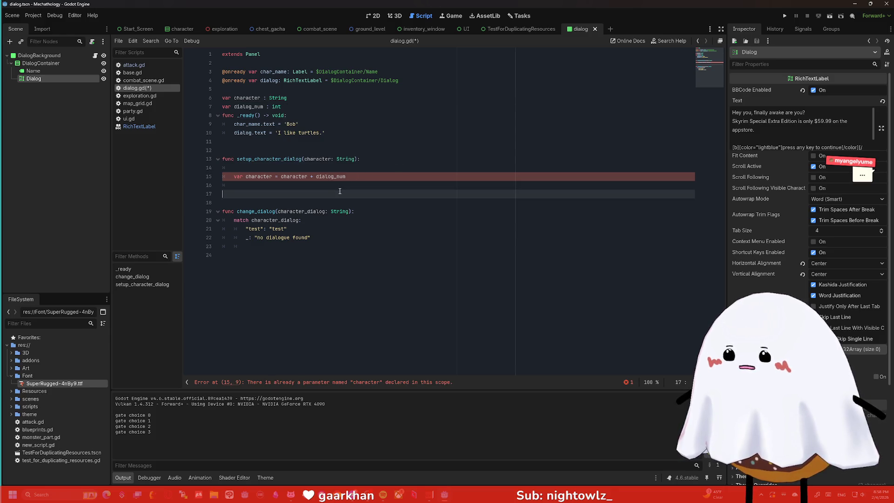
pyautogui.click(298, 96)
pyautogui.hotkey('ctrl', 'shift', 'k')
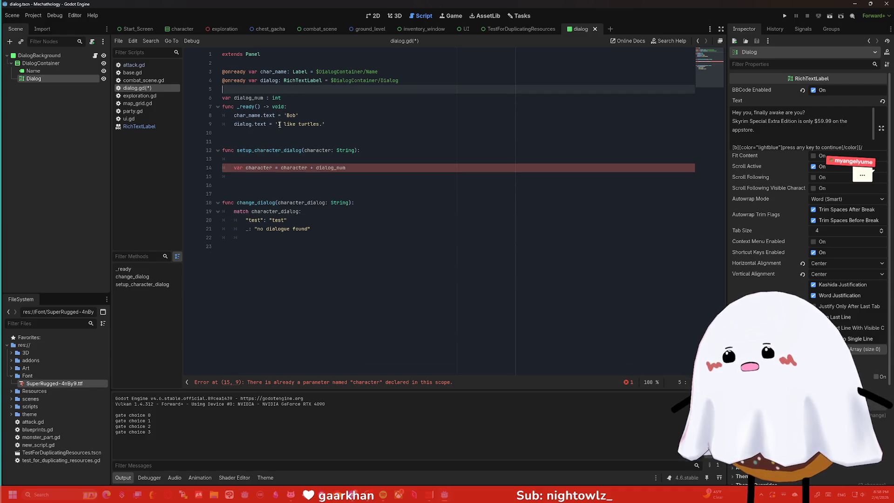
# Drop var from line 14 so it reads character = character + str(dialog_num)
pyautogui.moveTo(245, 167); pyautogui.dragTo(234, 167)
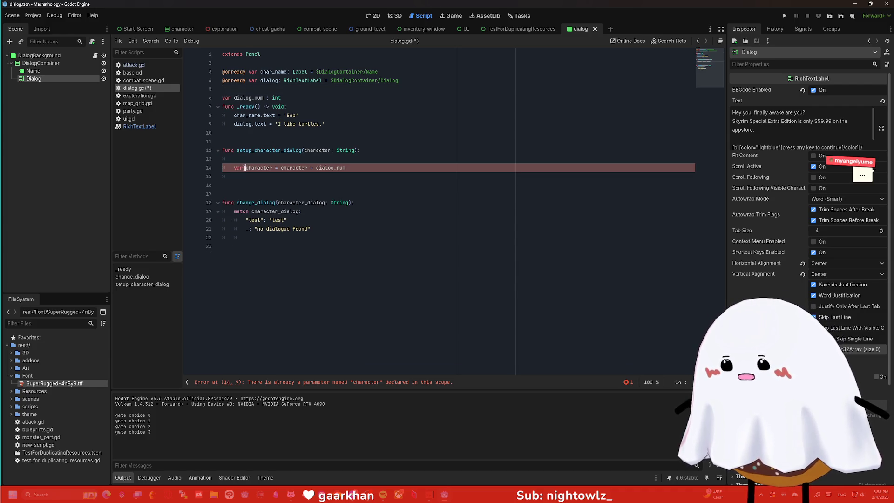
pyautogui.press('BackSpace')
pyautogui.click(350, 168)
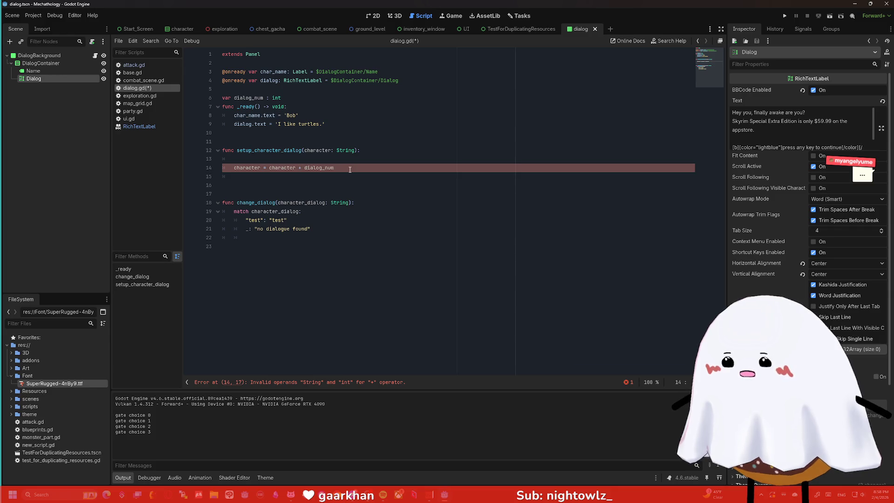
pyautogui.click(256, 176)
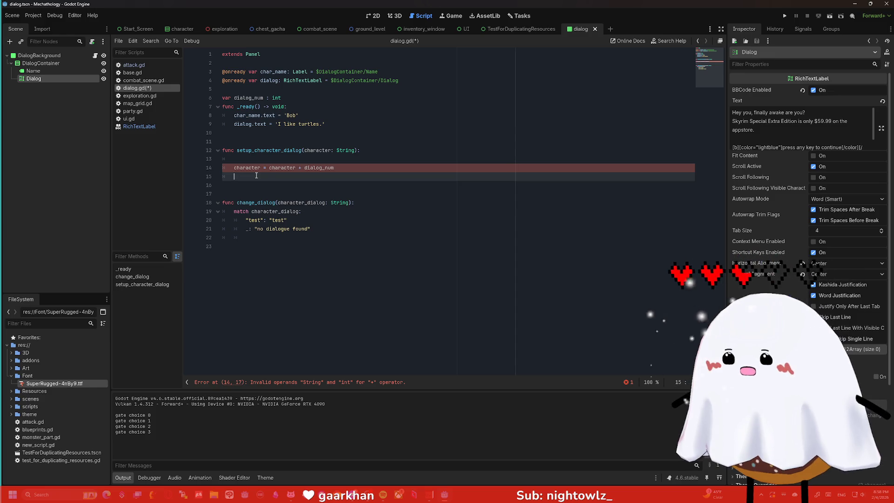
pyautogui.click(270, 168)
pyautogui.click(304, 168)
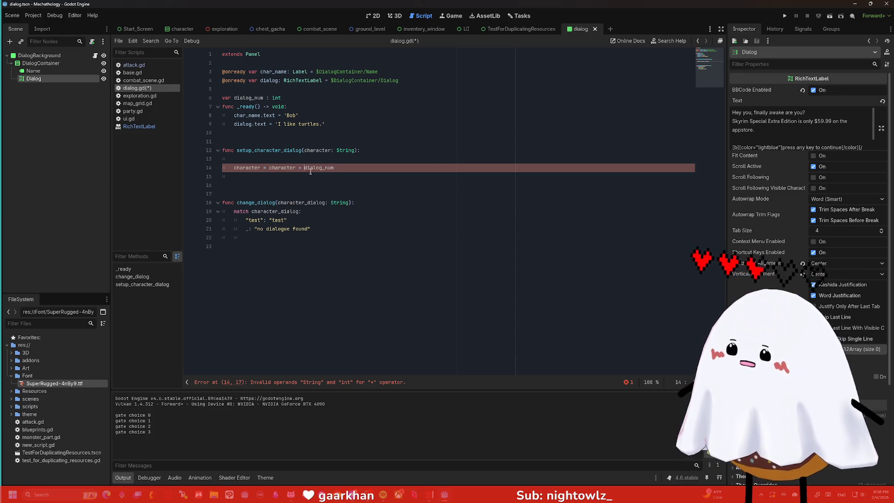
pyautogui.write('str(')
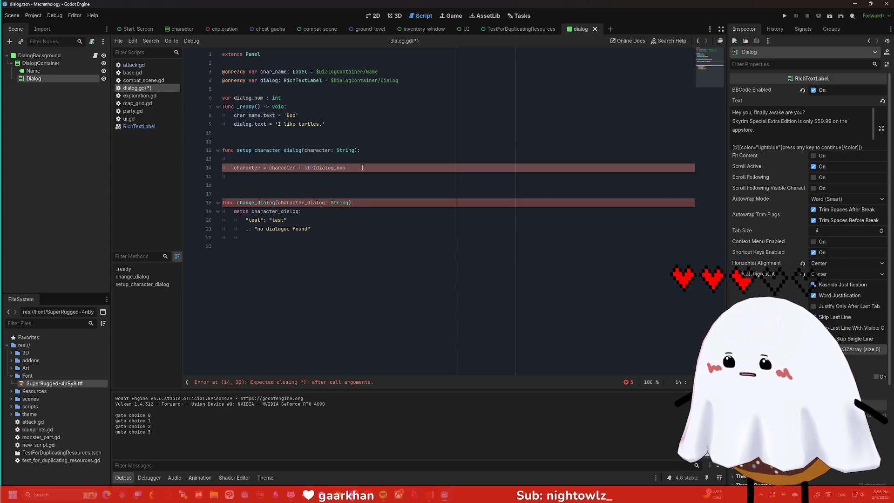
pyautogui.press('End')
pyautogui.write(')')
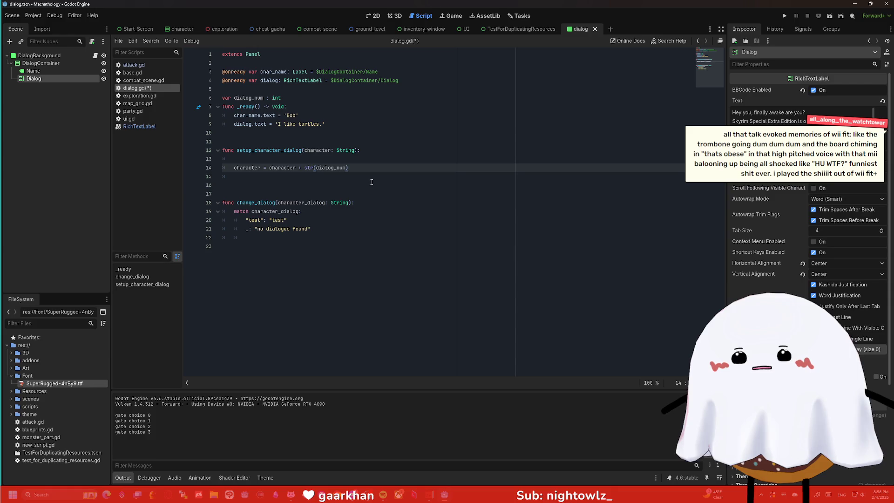
pyautogui.click(352, 131)
pyautogui.click(357, 126)
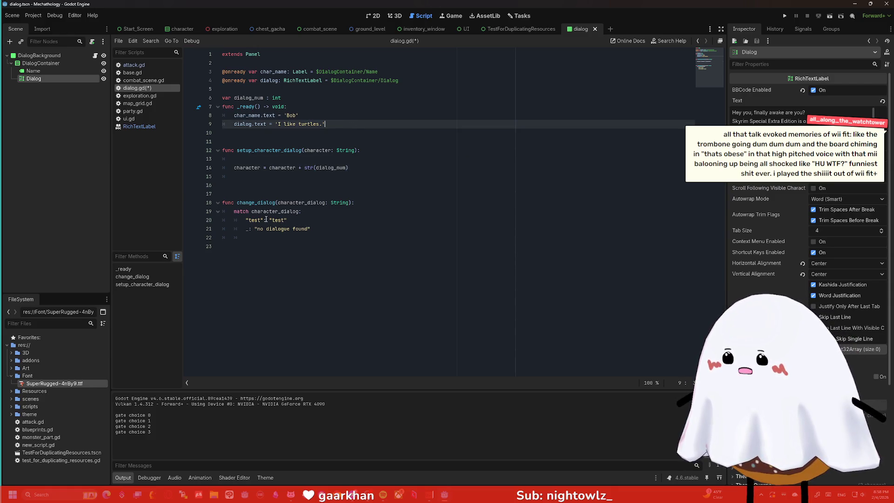
pyautogui.click(261, 220)
# Rename the match case to "test1" and call setup_character_dialog("test") in _ready
pyautogui.write('1')
pyautogui.click(361, 124)
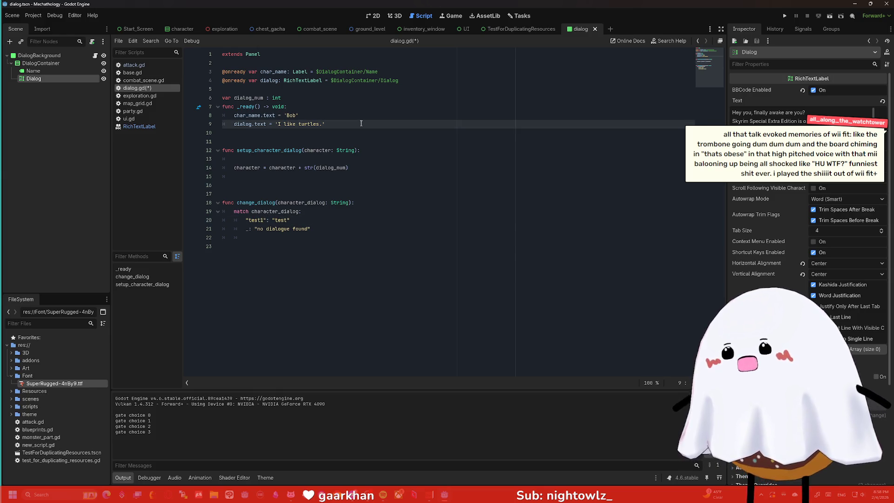
pyautogui.press('Return')
pyautogui.press('Return')
pyautogui.write('setup_')
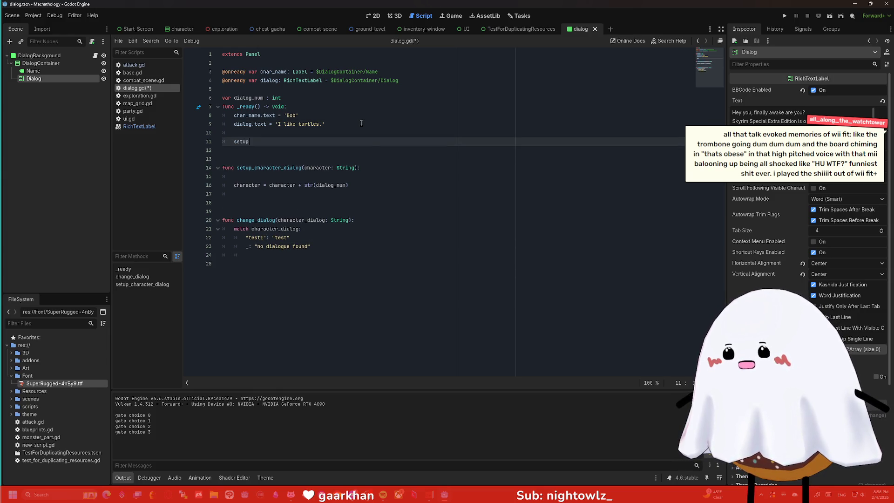
pyautogui.press('Return')
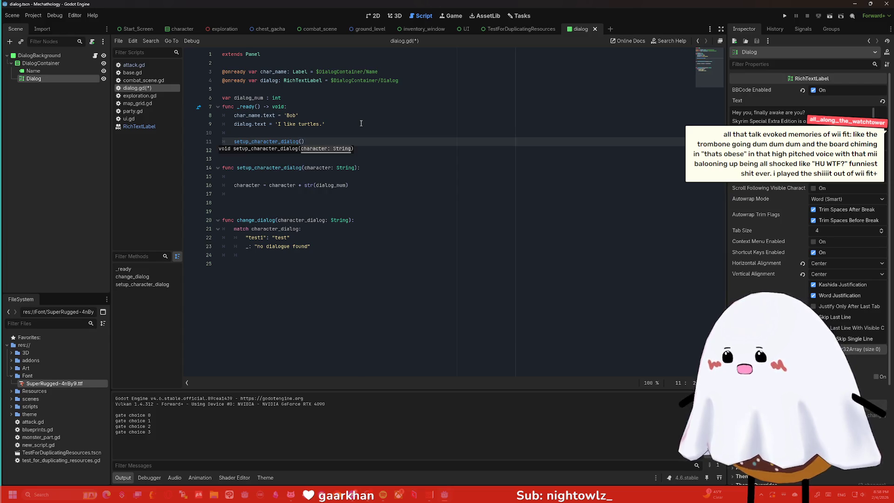
pyautogui.write('"test"')
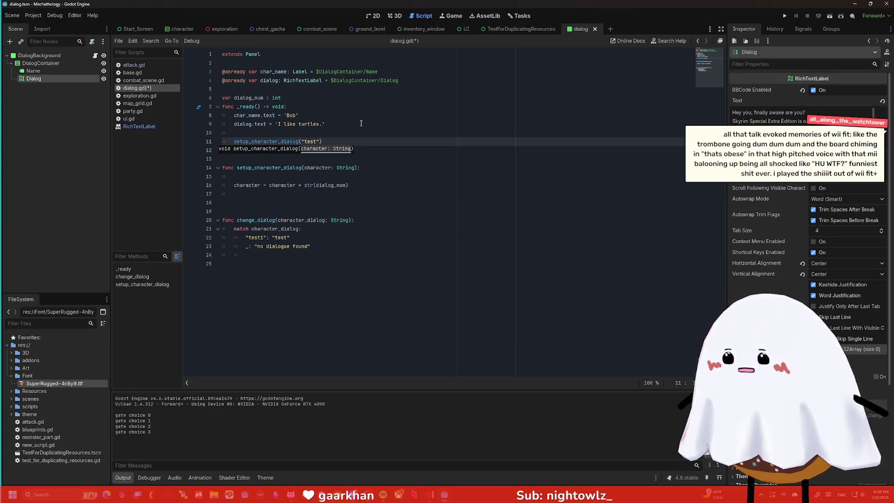
pyautogui.click(371, 137)
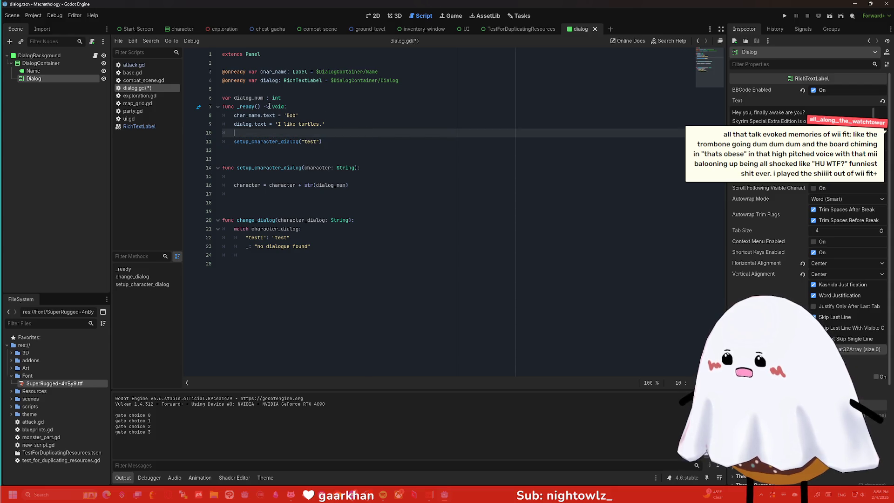
# Initialize dialog_num to 1 and begin a change_dialog call inside setup_character_dialog
pyautogui.click(311, 101)
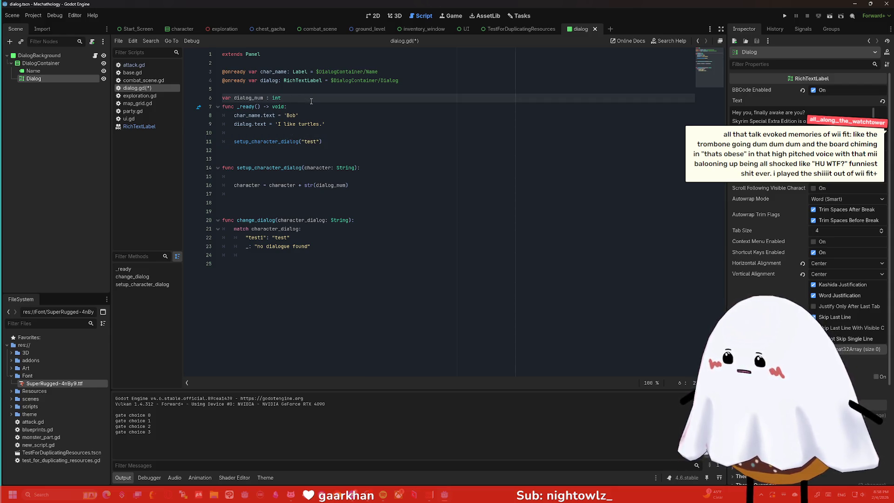
pyautogui.write('=1')
pyautogui.press('Return')
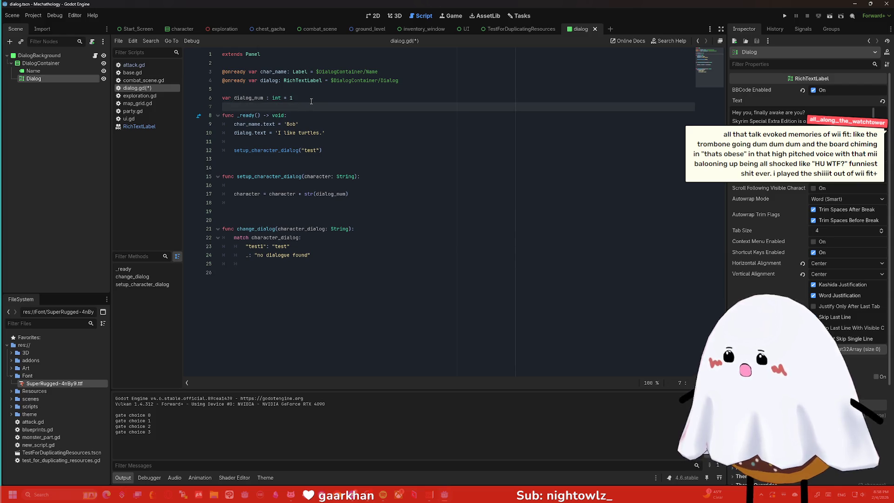
pyautogui.click(328, 152)
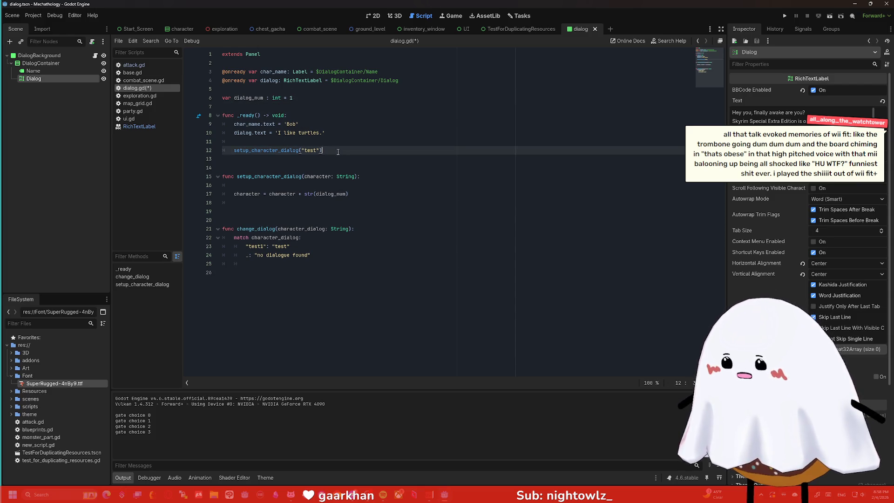
pyautogui.click(380, 198)
pyautogui.press('Return')
pyautogui.write('change_dialog')
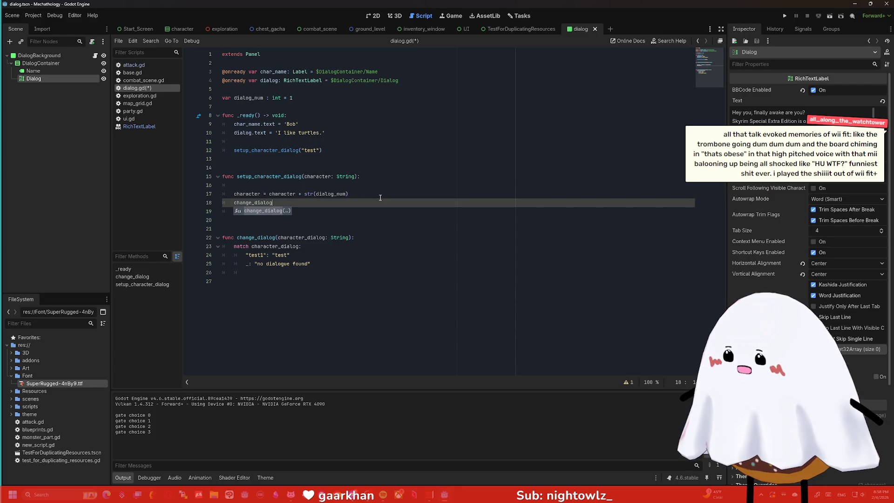
# Complete the call as change_dialog(character), then switch over to a new Chrome tab
pyautogui.press('Return')
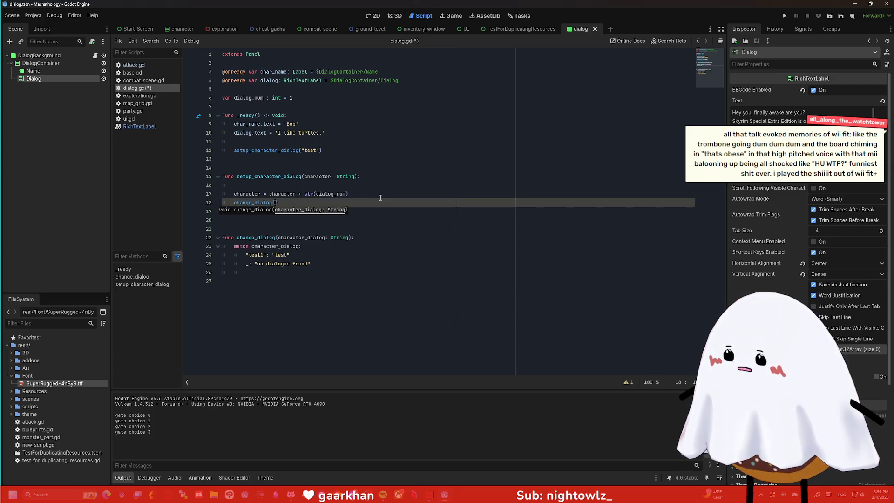
pyautogui.write('character')
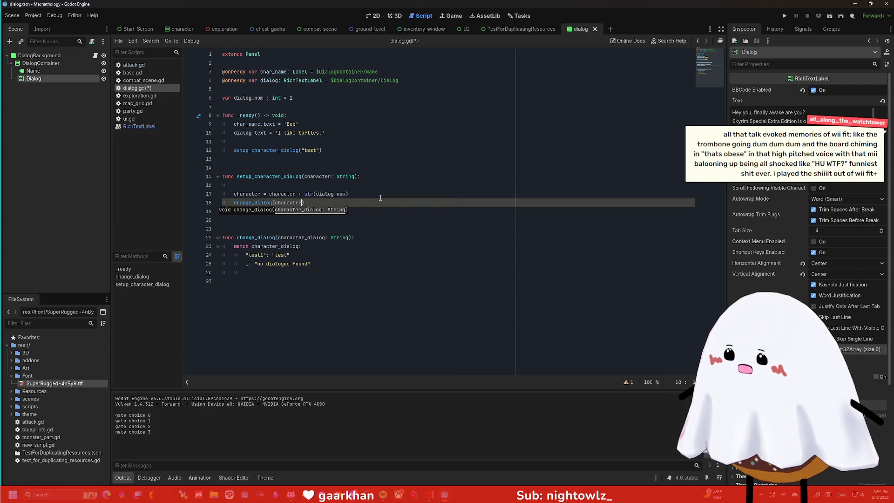
pyautogui.click(379, 198)
pyautogui.press('Return')
pyautogui.click(362, 211)
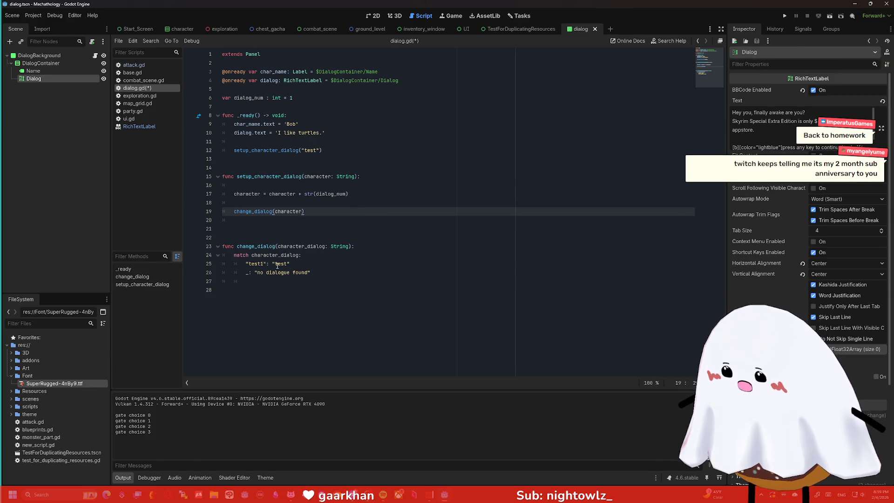
pyautogui.click(293, 225)
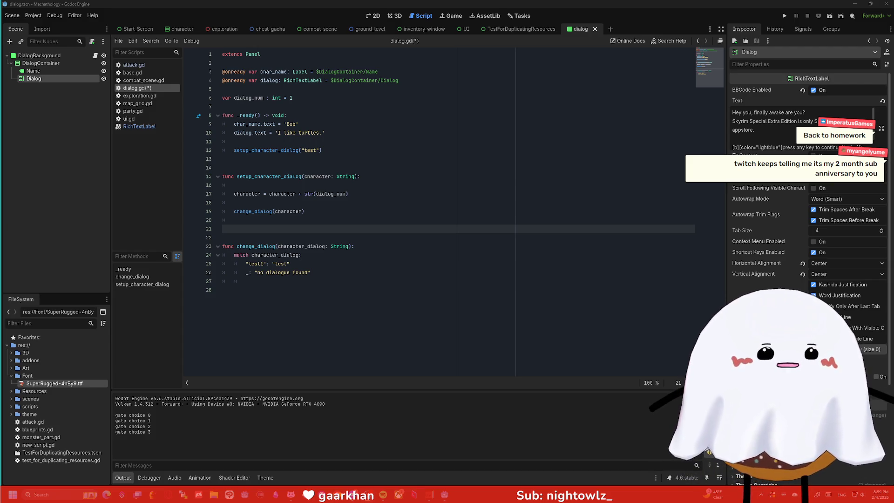
pyautogui.click(399, 169)
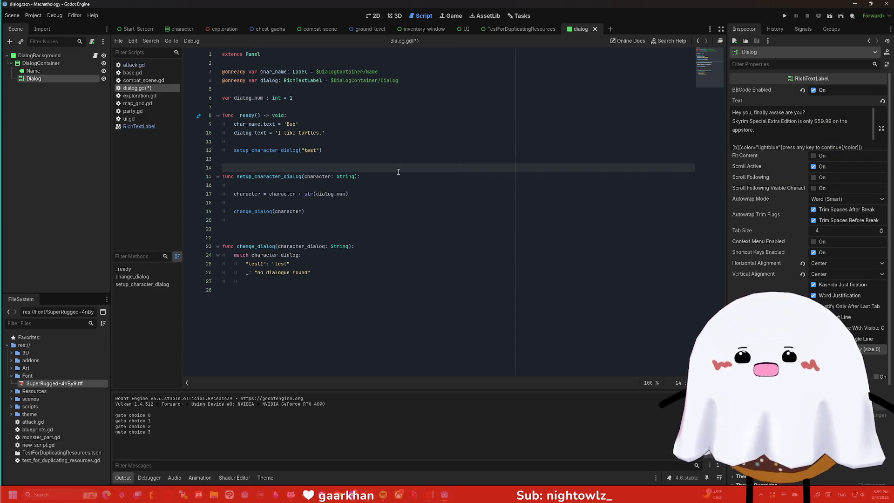
pyautogui.click(364, 151)
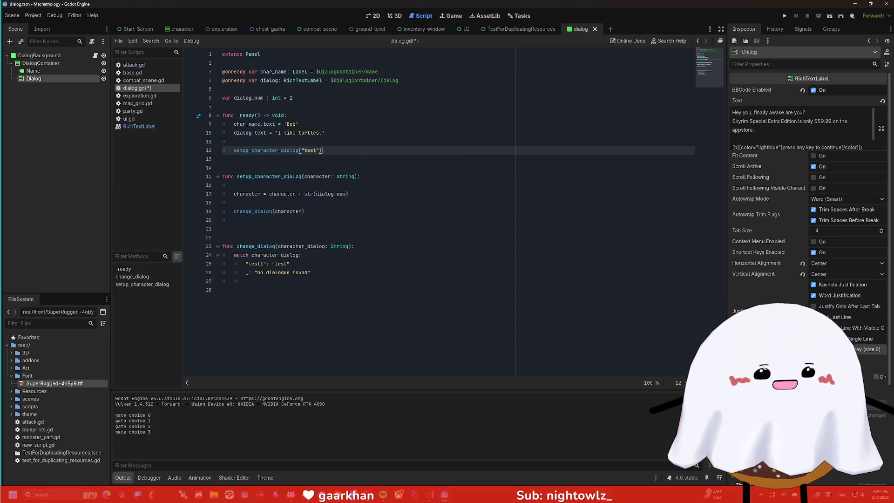
pyautogui.hotkey('alt', 'Tab')
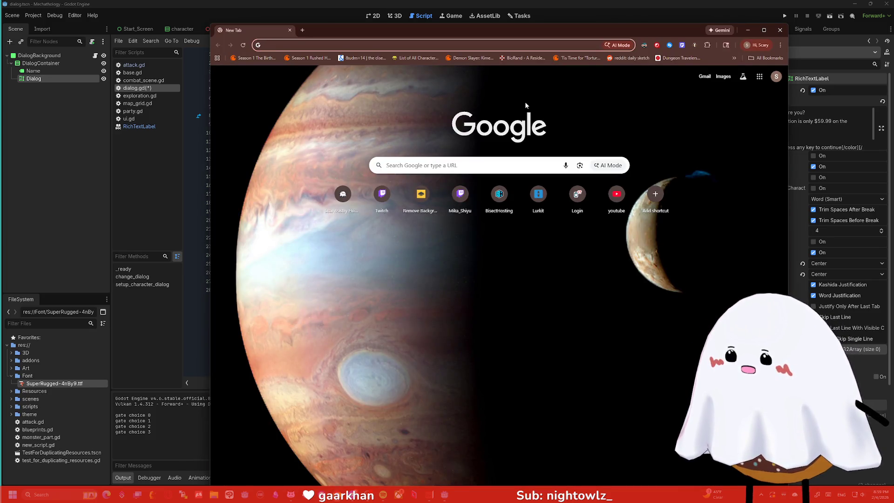
# Search '125lb to kiilo' to find about 56.7 kg, then close Chrome to return to Godot
pyautogui.write('125lb to ')
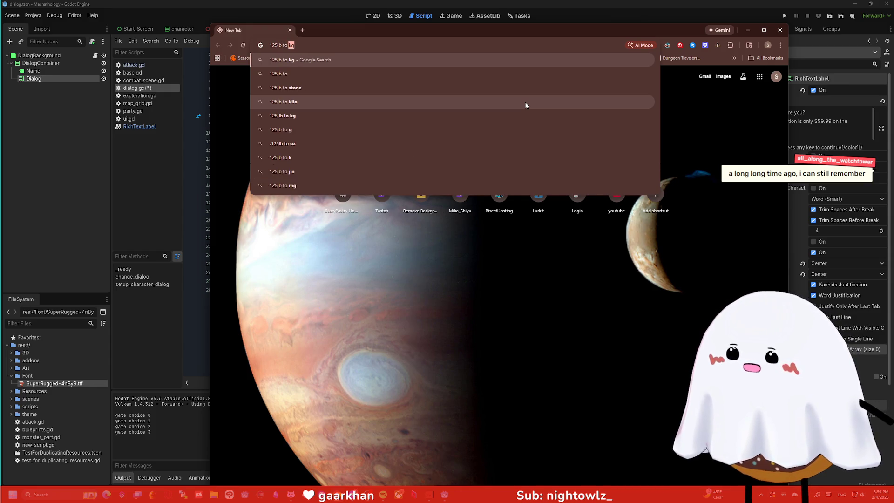
pyautogui.write('kiilo')
pyautogui.press('Return')
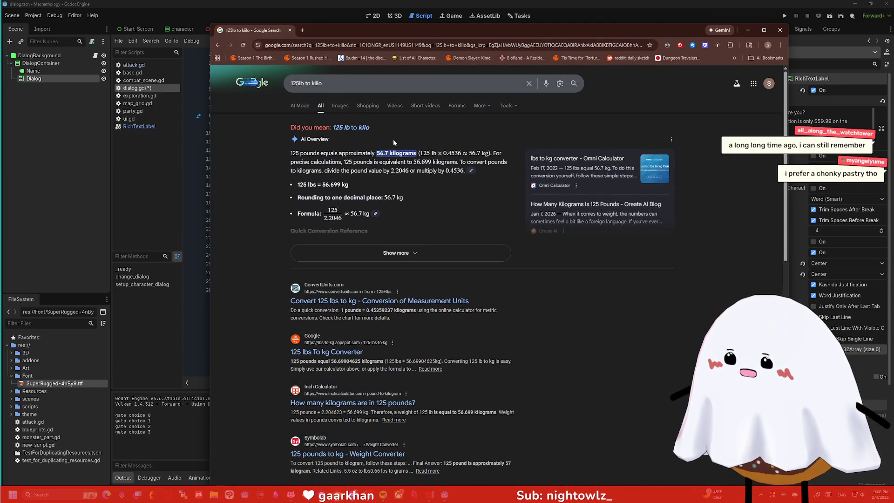
pyautogui.scroll(-1, 418, 240)
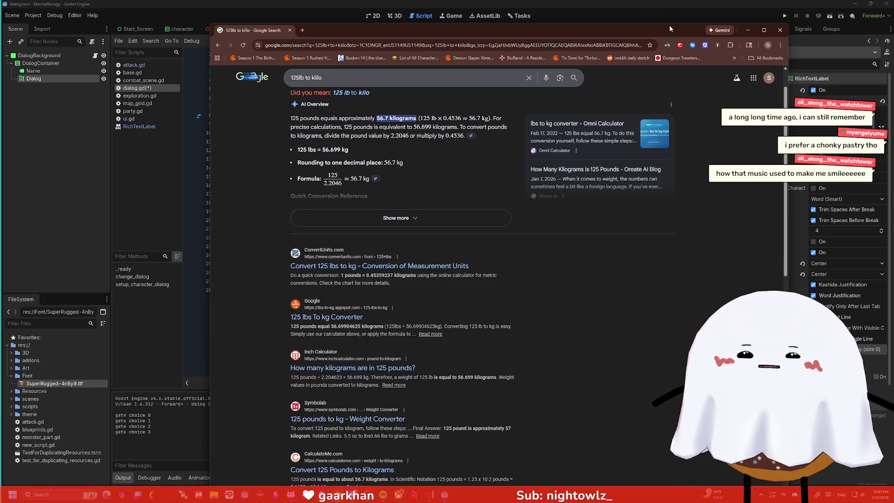
pyautogui.click(780, 32)
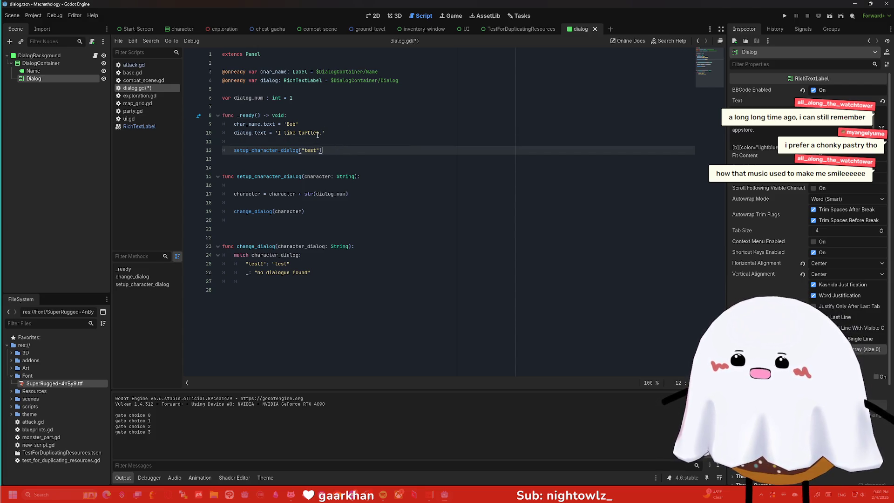
pyautogui.click(312, 139)
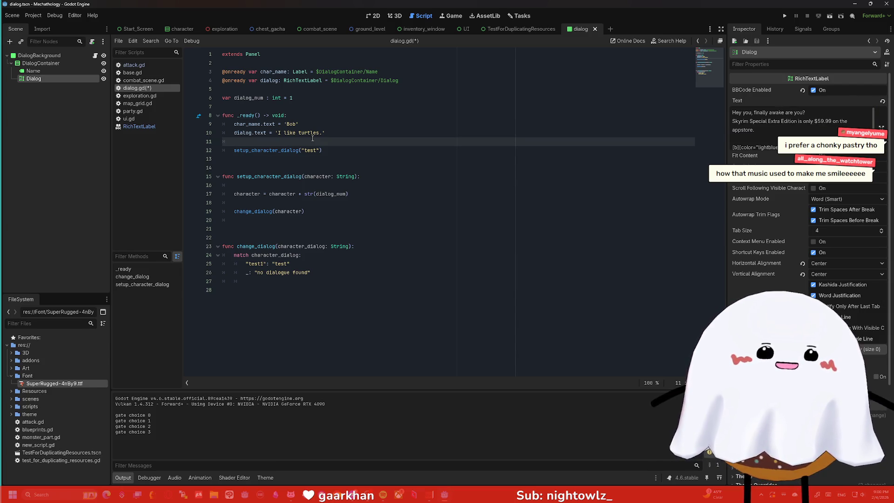
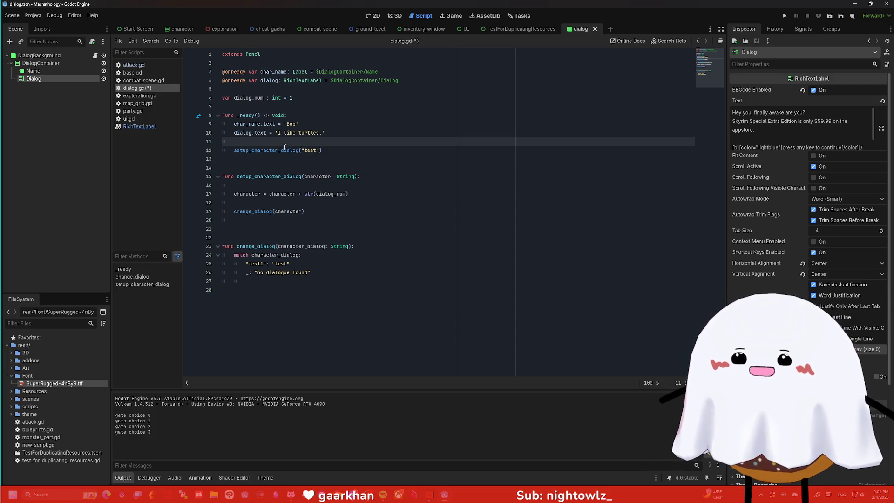
# Review dialog.gd from the Bob speaker line through the _ready setup call to the character plus dialog_num line
pyautogui.moveTo(285, 147)
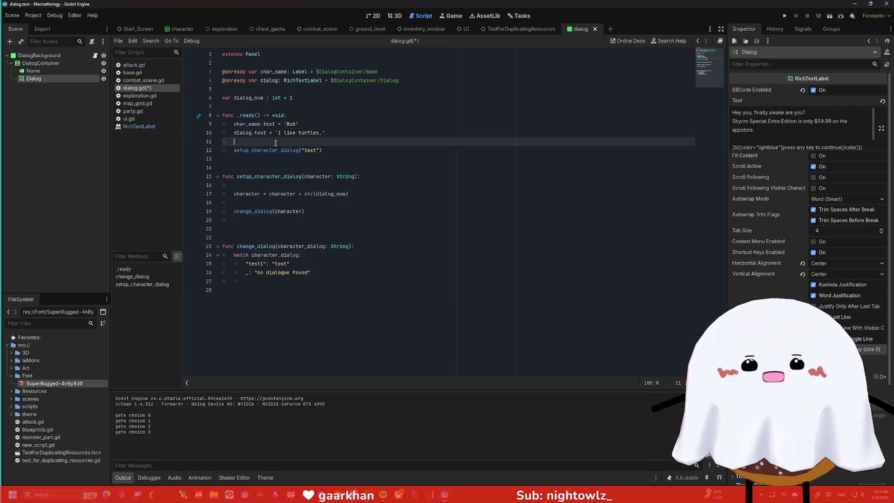
pyautogui.click(297, 123)
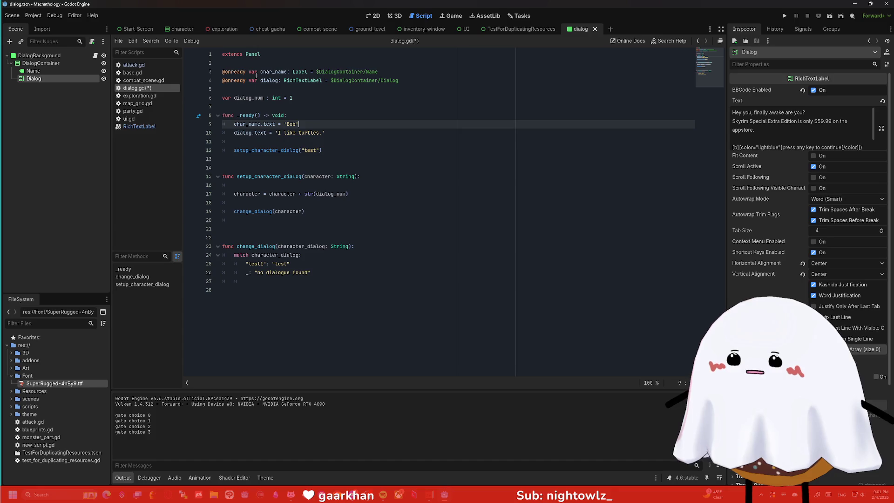
pyautogui.click(301, 98)
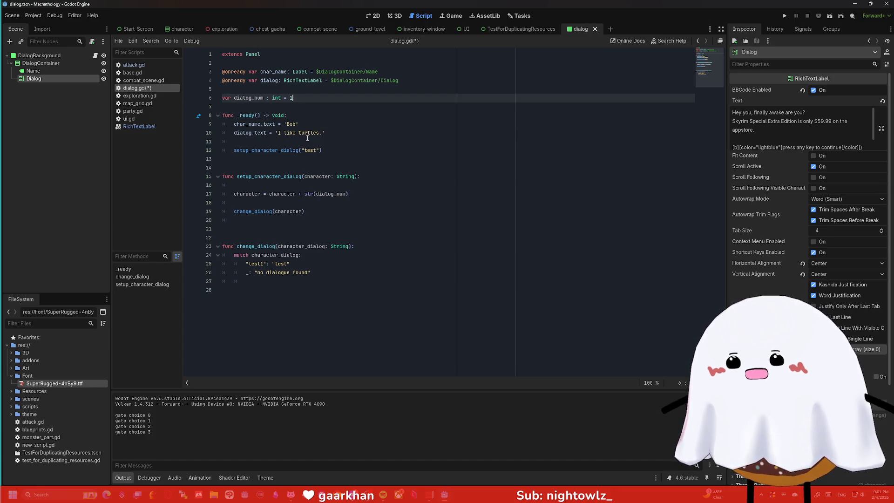
pyautogui.click(332, 142)
pyautogui.click(333, 150)
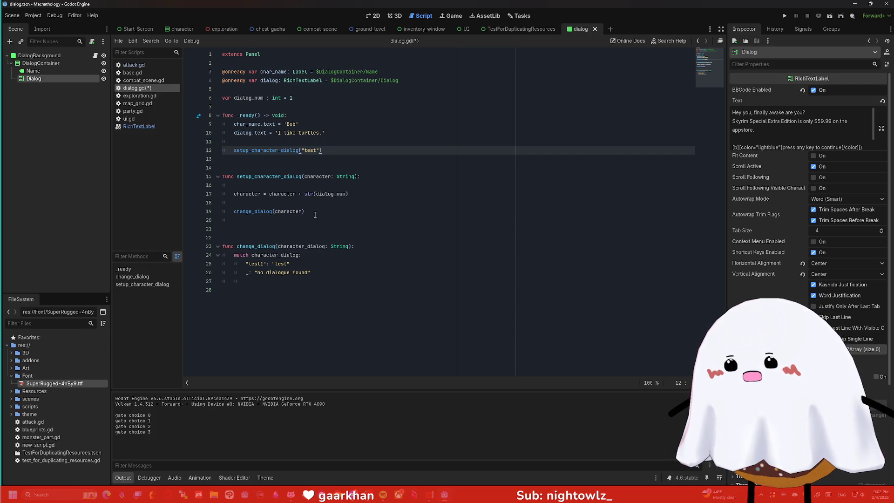
pyautogui.click(367, 195)
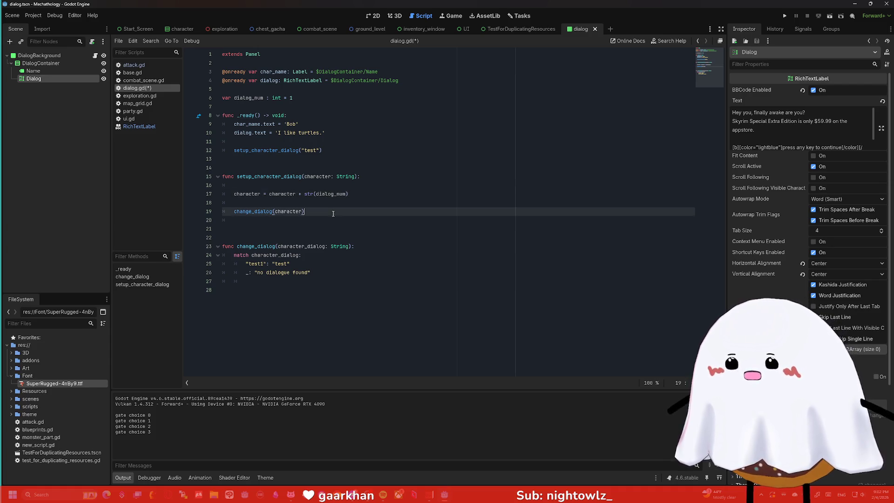
# Add blank lines below change_dialog's match block, then recheck the change_dialog call and the dialog_num declaration
pyautogui.click(362, 275)
pyautogui.press('Return')
pyautogui.press('Return')
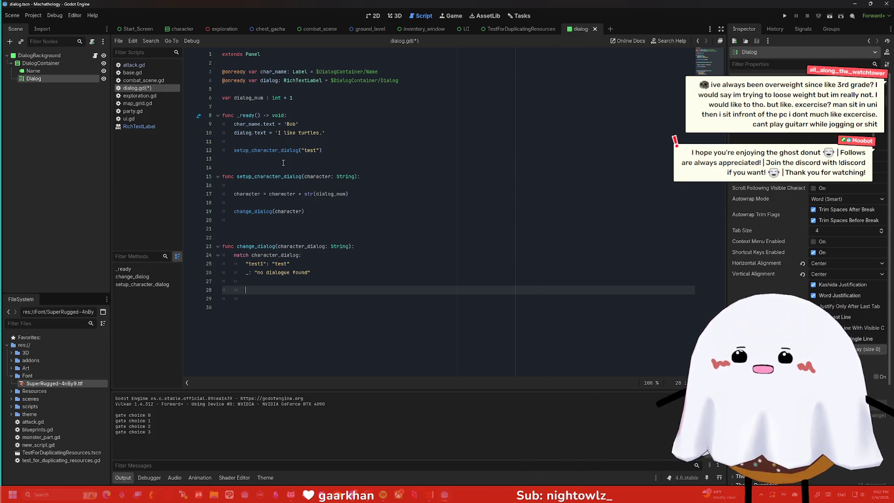
pyautogui.moveTo(269, 126)
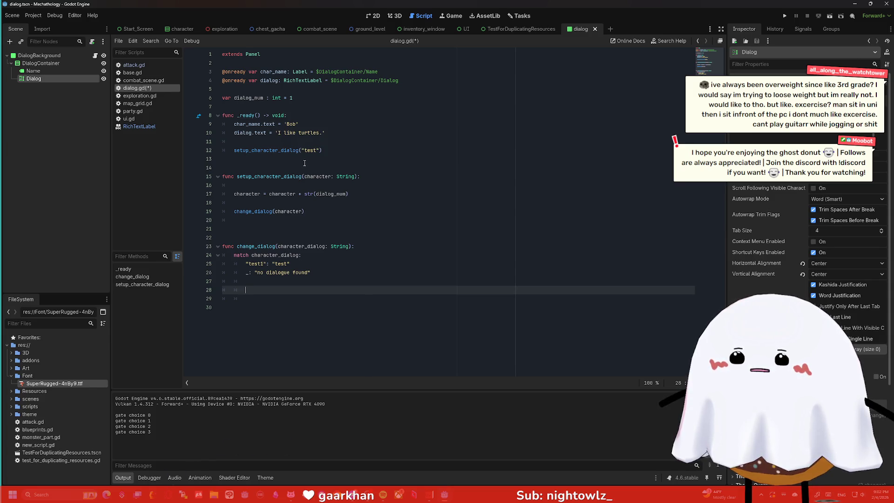
pyautogui.click(287, 210)
pyautogui.click(288, 205)
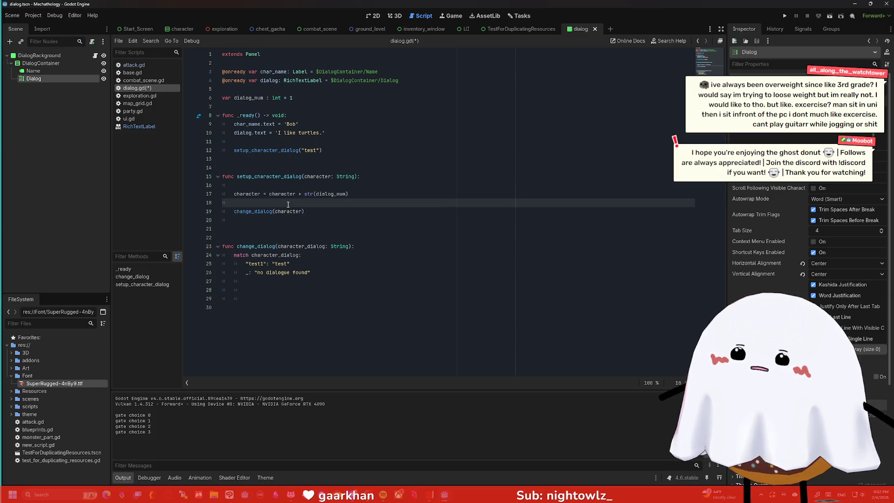
pyautogui.click(325, 102)
# Declare `var char_name : String` under dialog_num, begin a char_name line in setup_character_dialog, and save
pyautogui.press('Return')
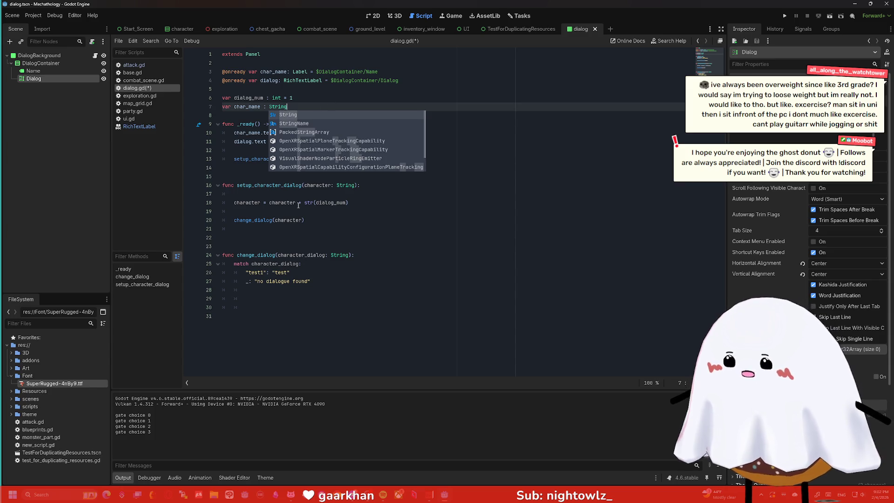
pyautogui.click(321, 212)
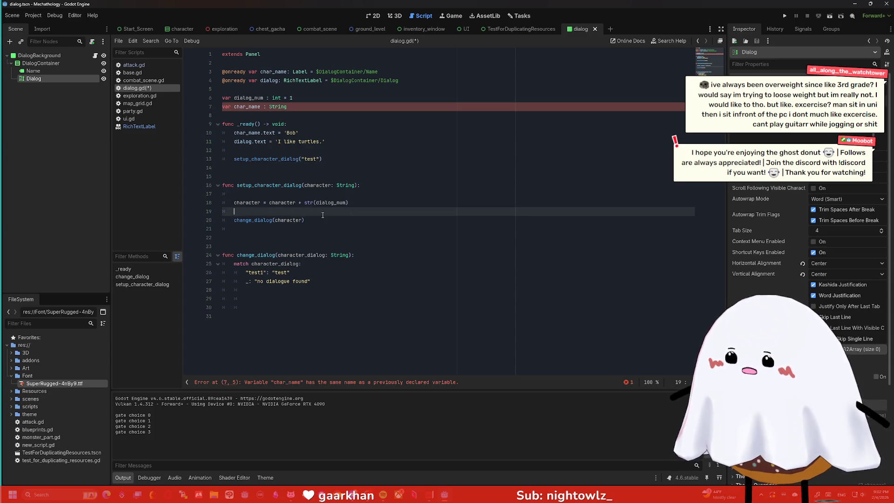
pyautogui.click(330, 195)
pyautogui.press('Return')
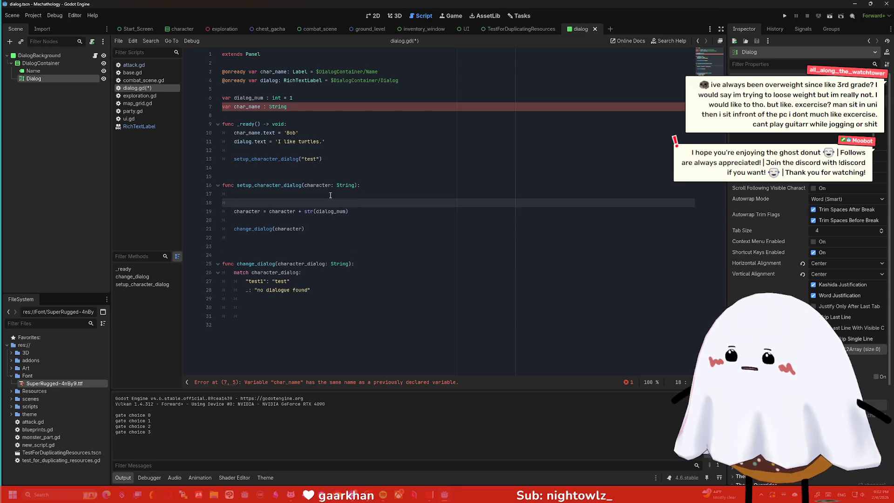
pyautogui.write('character = char_anem')
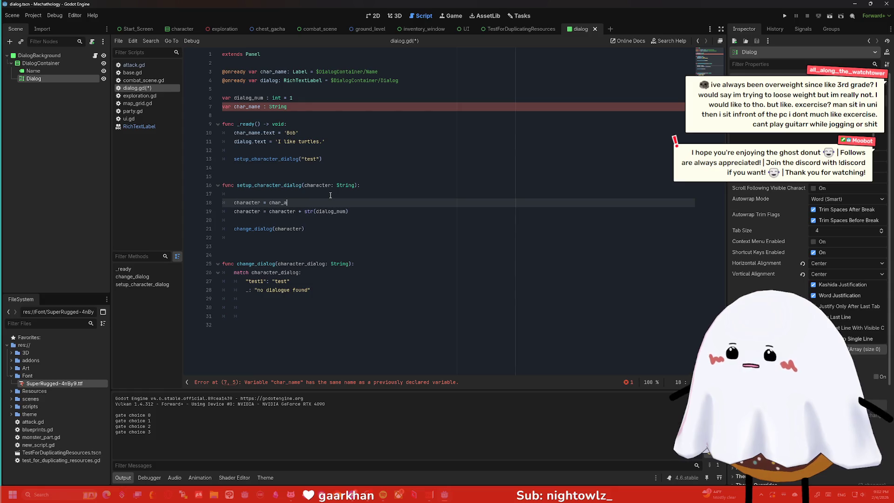
pyautogui.click(325, 216)
pyautogui.hotkey('ctrl', 's')
# Rewrite the misplaced line as `char_name = character` at the top of setup_character_dialog
pyautogui.doubleClick(281, 203)
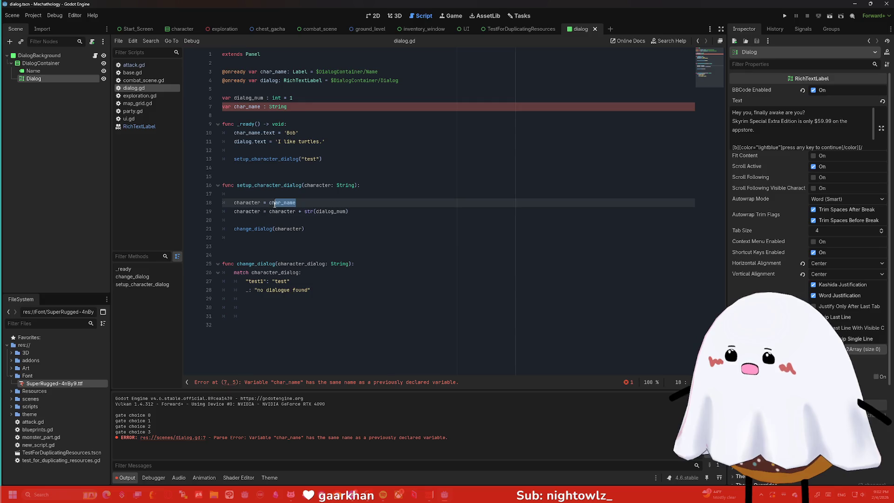
pyautogui.press('BackSpace')
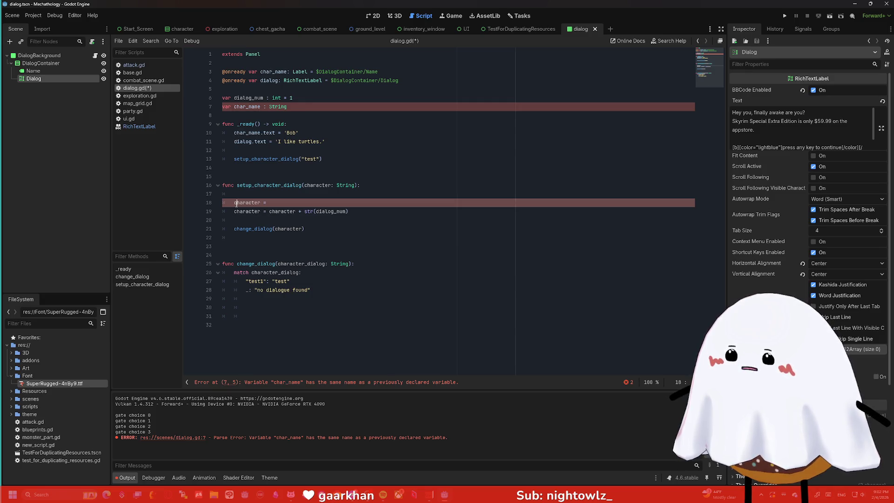
pyautogui.write('char_name =')
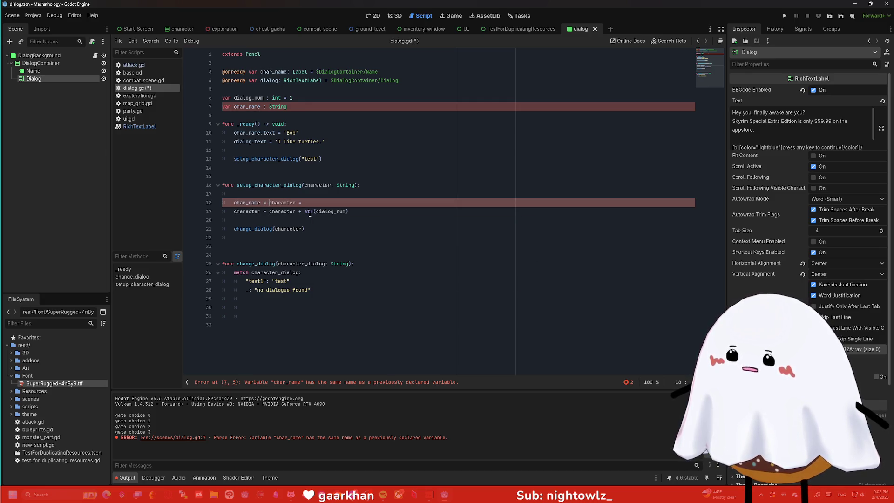
pyautogui.click(315, 200)
pyautogui.press('BackSpace')
pyautogui.press('BackSpace')
pyautogui.press('BackSpace')
pyautogui.click(342, 229)
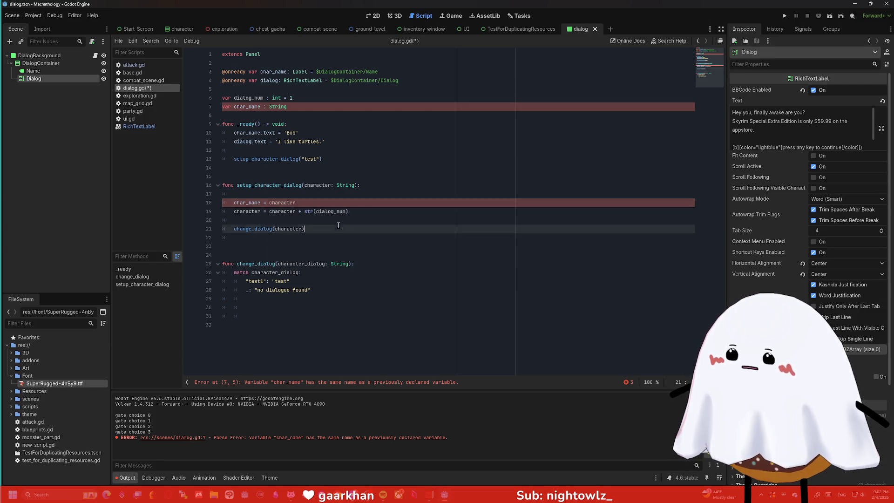
# Add a new line at the end of change_dialog, remove a stray letter, and select the Label's char_name
pyautogui.click(360, 235)
pyautogui.click(319, 297)
pyautogui.press('Return')
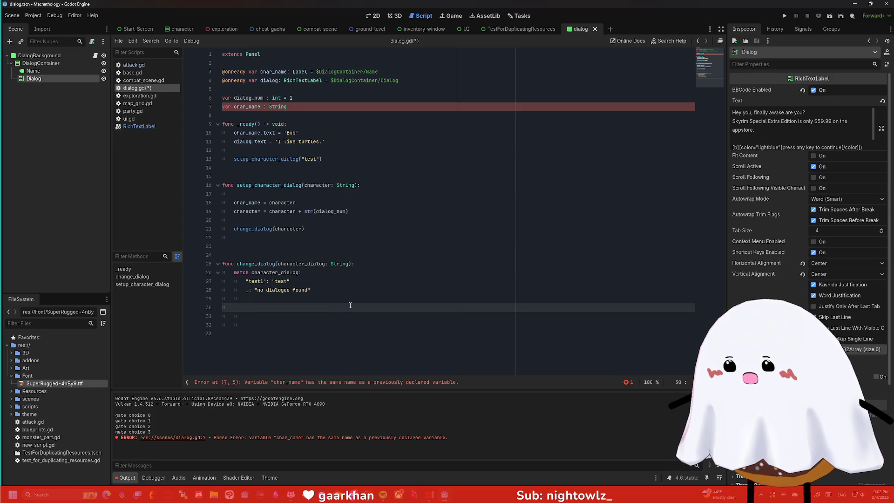
pyautogui.press('BackSpace')
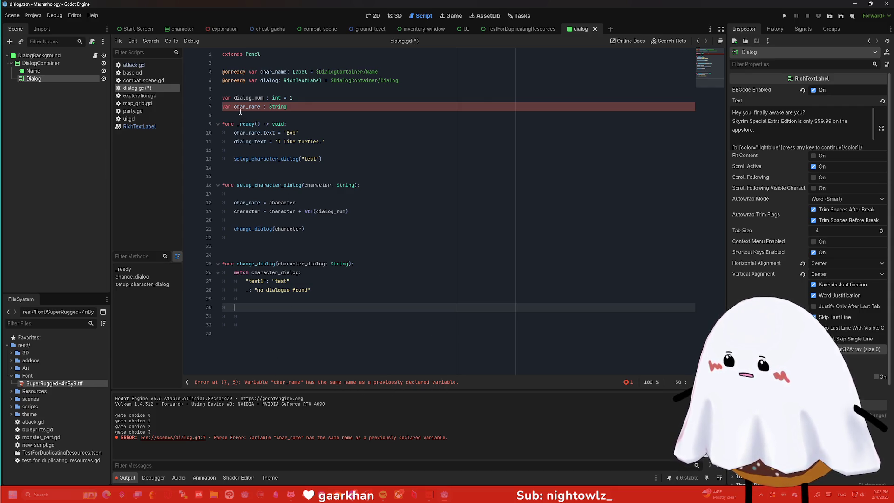
pyautogui.doubleClick(274, 72)
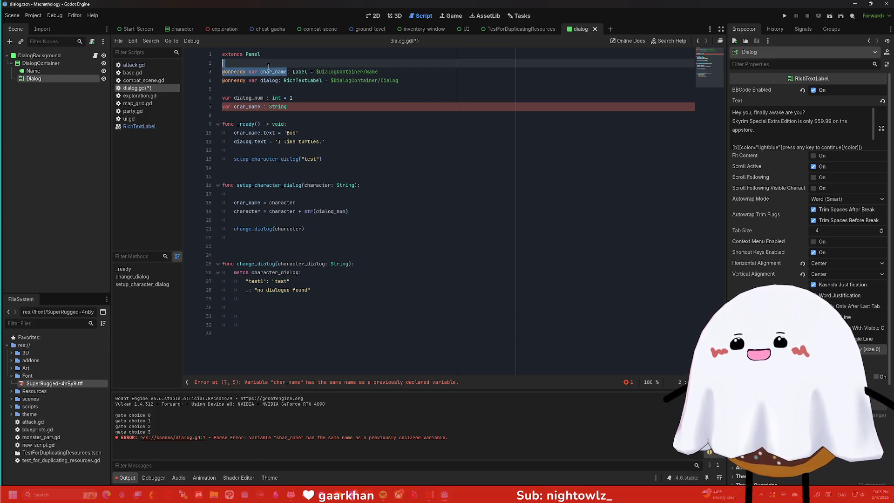
# Rename the String variable declaration to character_name, also editing the char_name reference in _ready
pyautogui.click(259, 72)
pyautogui.click(243, 106)
pyautogui.write('racte')
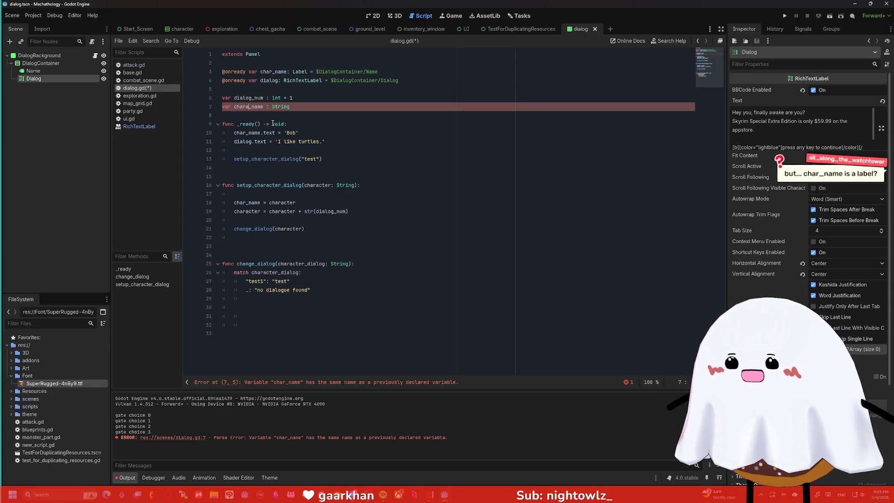
pyautogui.click(246, 134)
pyautogui.write('acter')
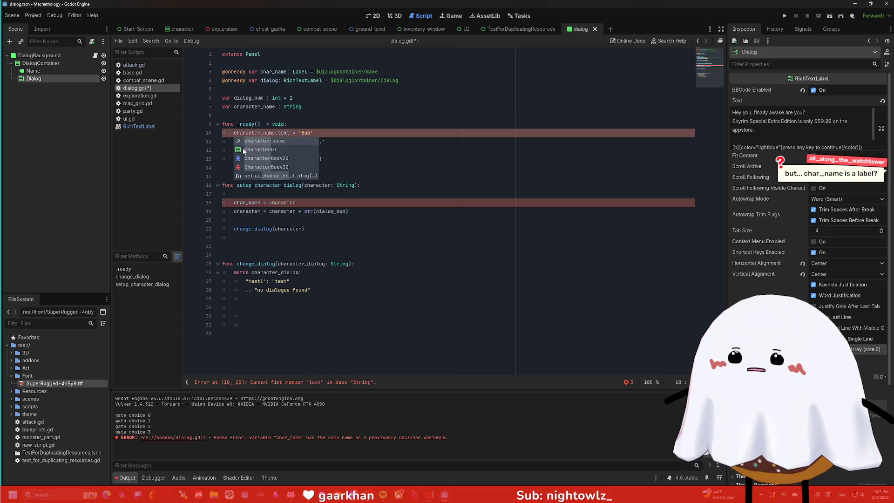
pyautogui.click(326, 273)
# Restore char_name on the label line, rename the setup assignment to character_name, then undo the last edits
pyautogui.click(335, 291)
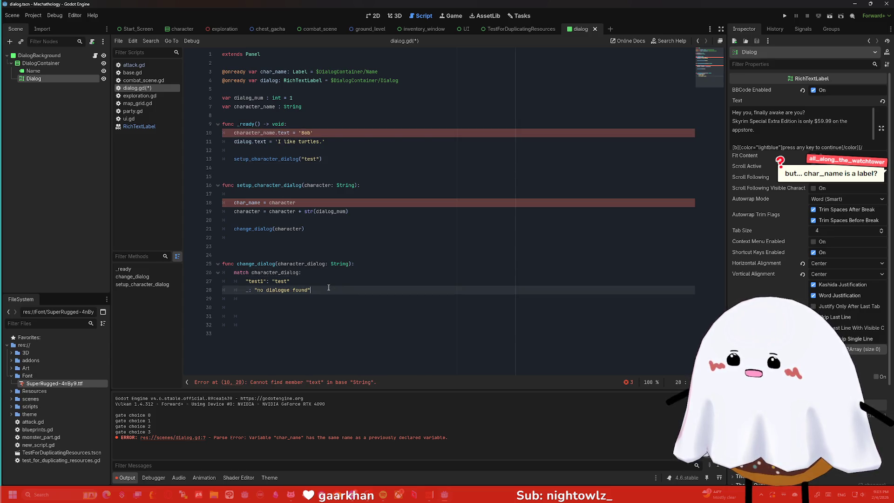
pyautogui.click(261, 132)
pyautogui.press('BackSpace')
pyautogui.press('BackSpace')
pyautogui.press('BackSpace')
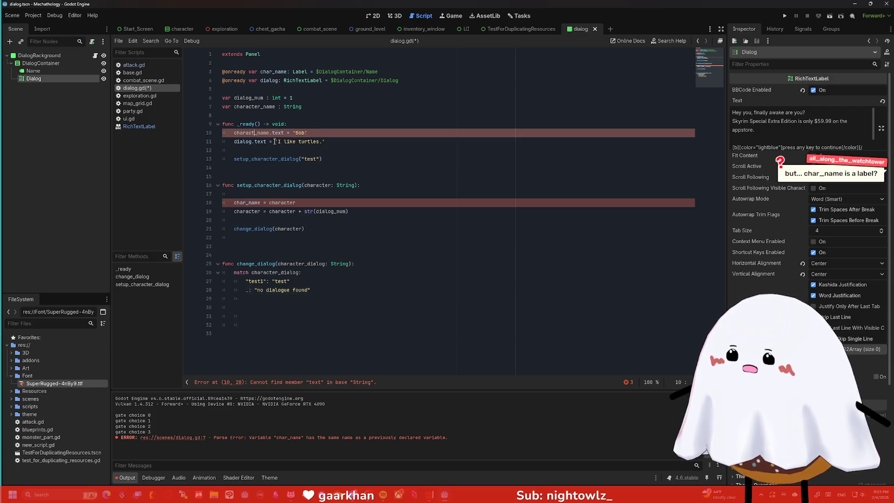
pyautogui.click(338, 298)
pyautogui.click(245, 202)
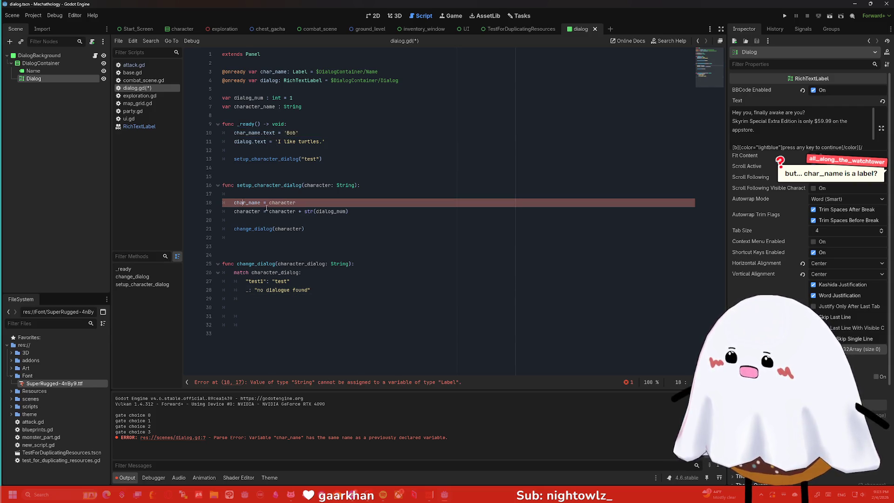
pyautogui.write('acter')
pyautogui.click(369, 309)
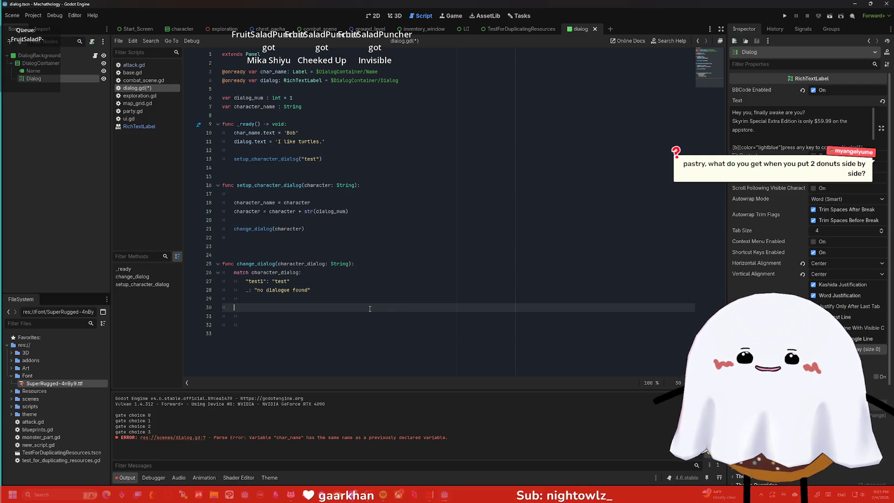
pyautogui.hotkey('ctrl', 'z')
pyautogui.hotkey('ctrl', 'z')
pyautogui.hotkey('ctrl', 'z')
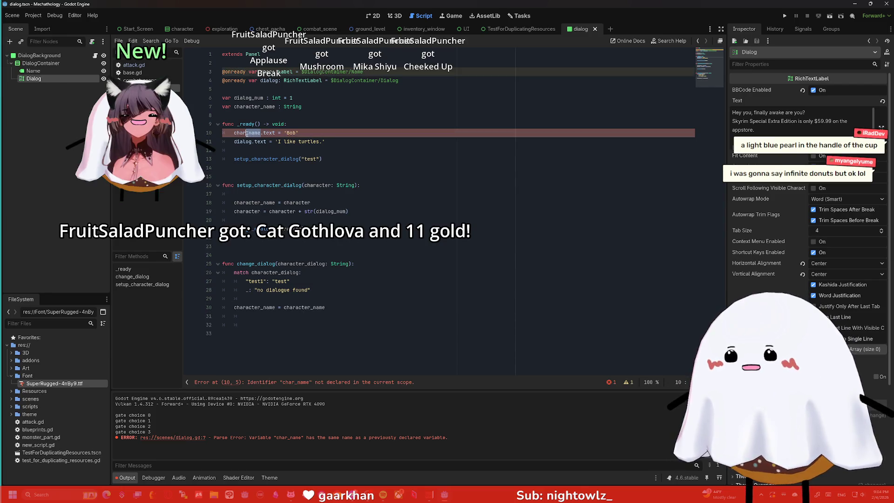
# Change line 30 to `char.text = character_name` and save dialog.gd
pyautogui.moveTo(253, 308); pyautogui.dragTo(247, 311)
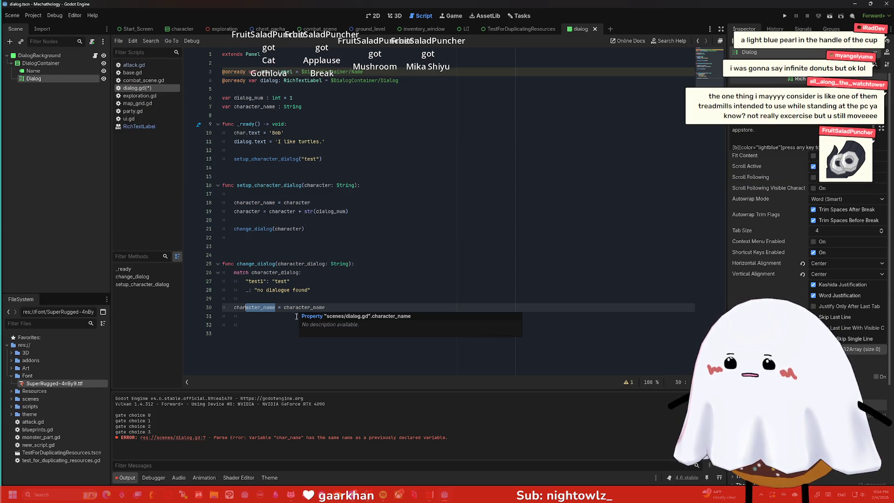
pyautogui.press('BackSpace')
pyautogui.click(261, 317)
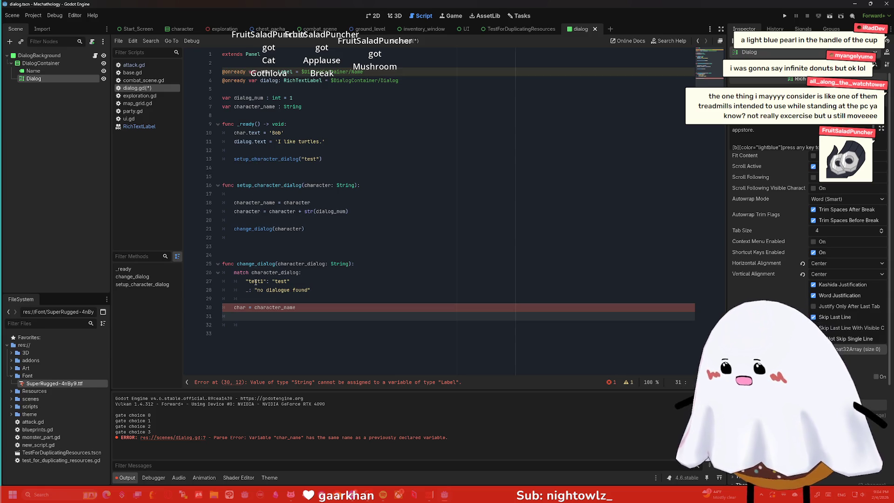
pyautogui.click(248, 310)
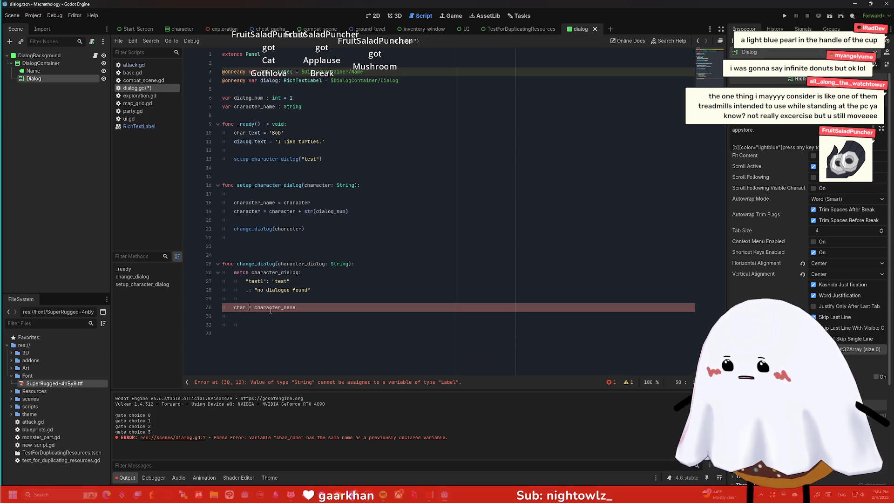
pyautogui.write('.text')
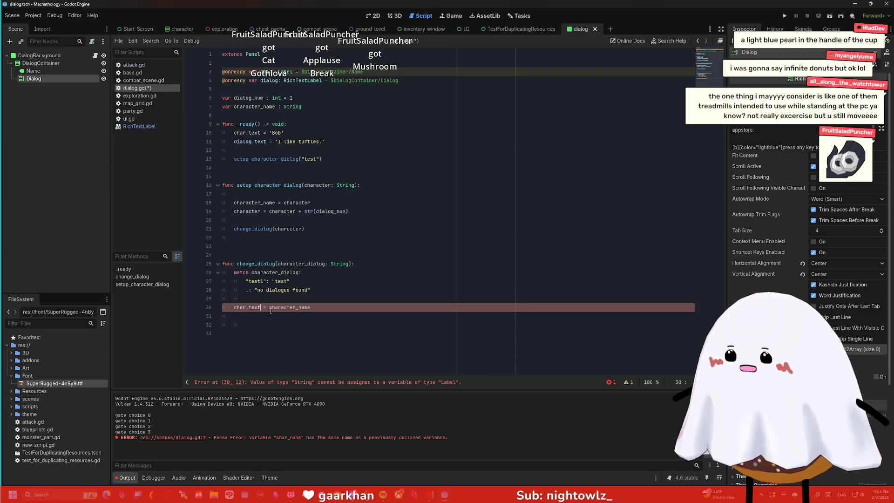
pyautogui.click(253, 325)
pyautogui.hotkey('ctrl', 's')
pyautogui.click(264, 72)
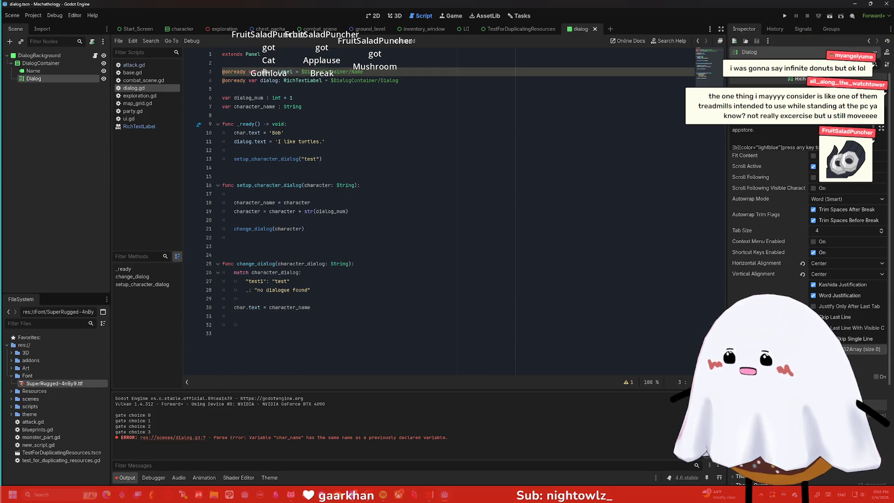
pyautogui.click(356, 124)
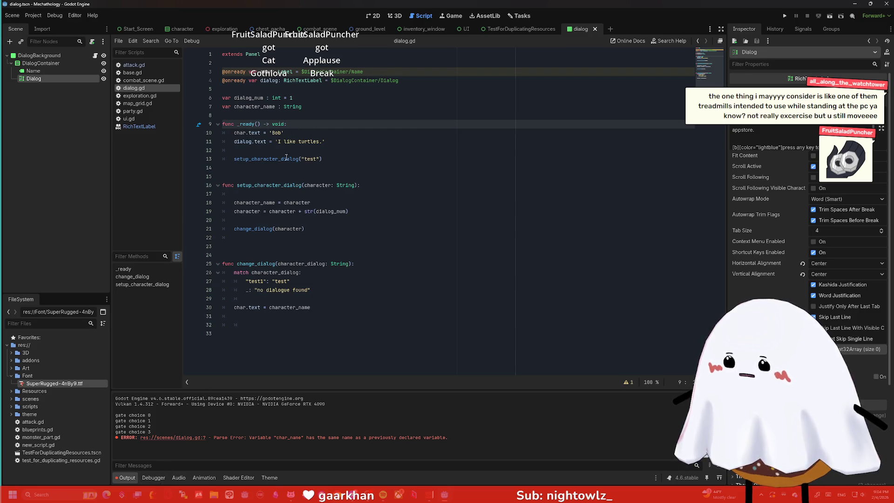
pyautogui.click(333, 315)
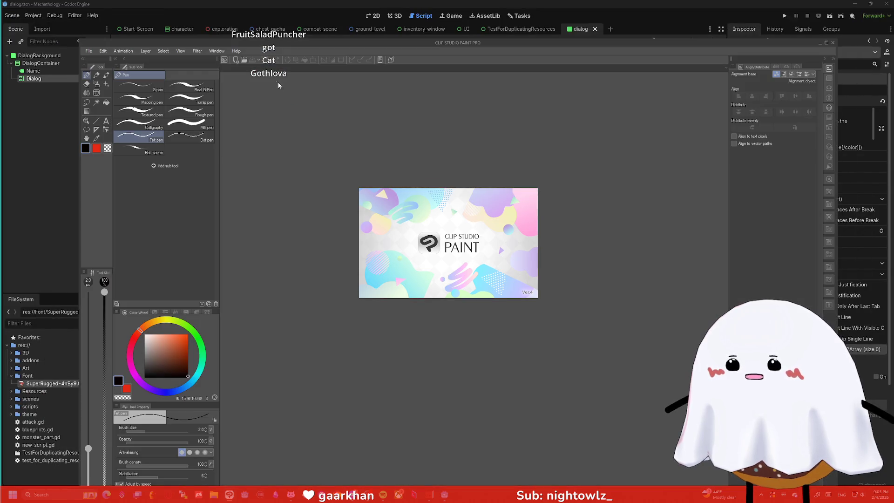
# Open BackgroundForTwitch.png in Clip Studio Paint via File > Open
pyautogui.click(94, 50)
pyautogui.click(101, 76)
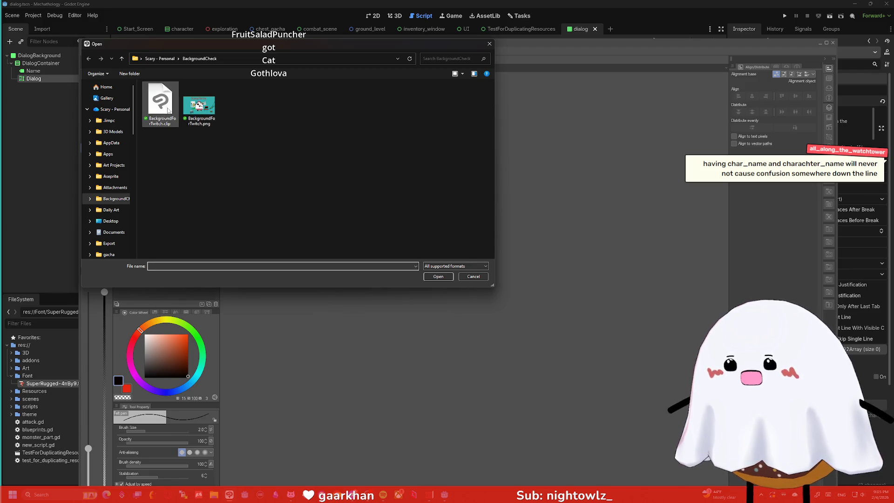
pyautogui.doubleClick(170, 109)
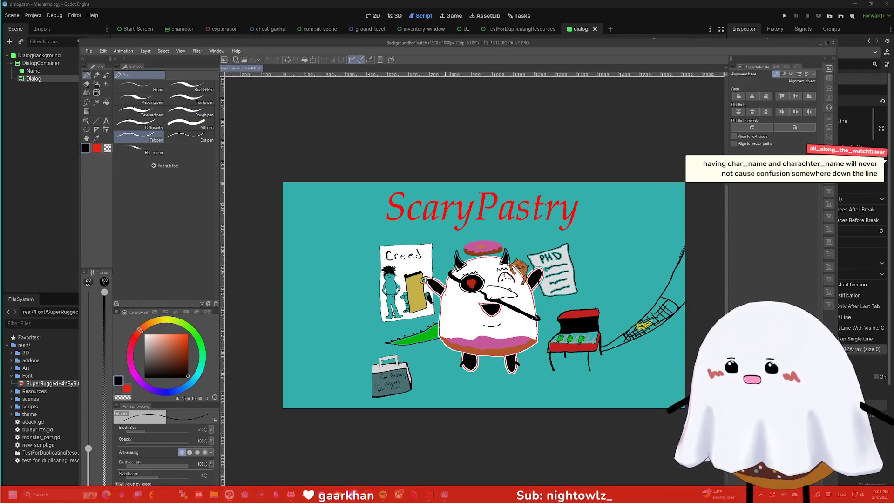
pyautogui.scroll(10, 422, 266)
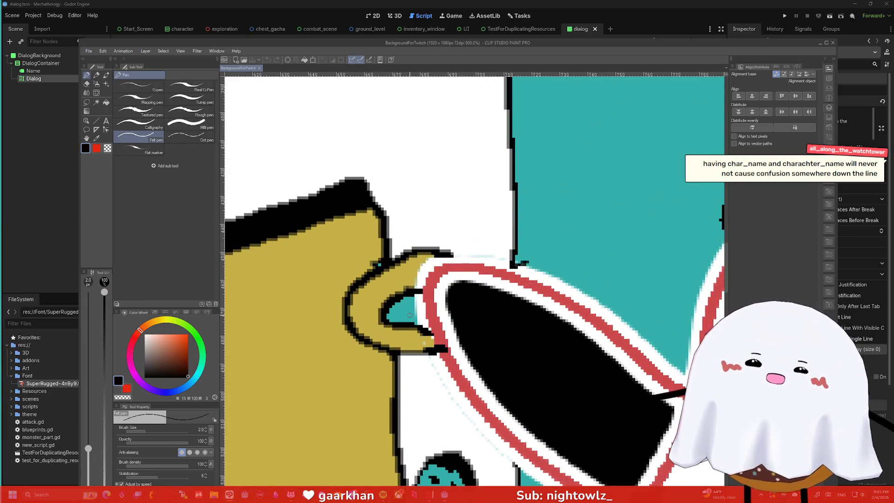
pyautogui.scroll(-12, 425, 321)
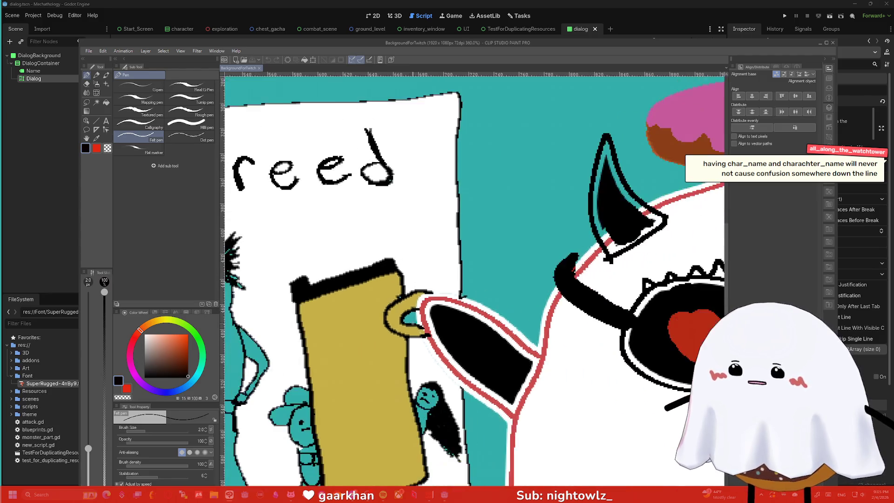
pyautogui.scroll(1, 391, 311)
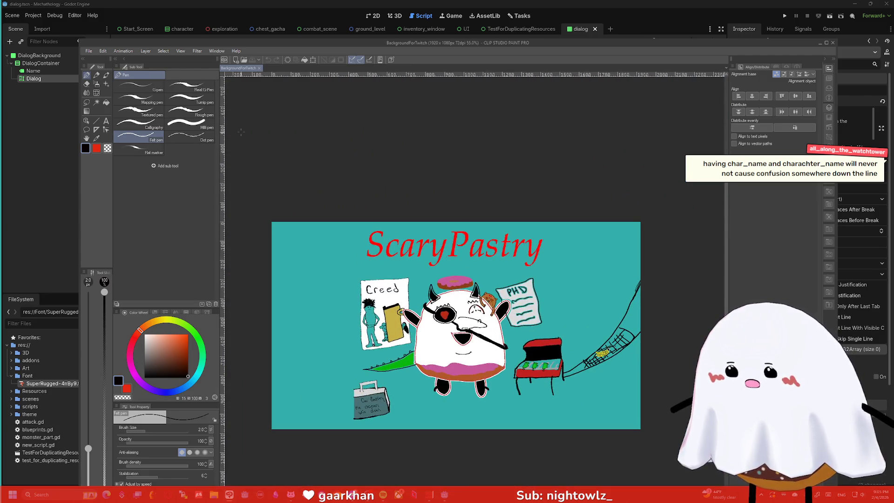
pyautogui.click(89, 51)
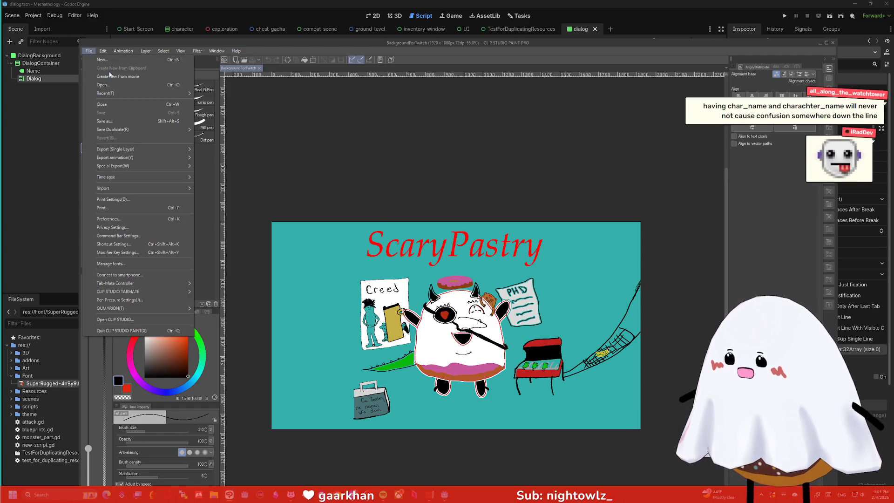
pyautogui.click(112, 84)
pyautogui.doubleClick(200, 105)
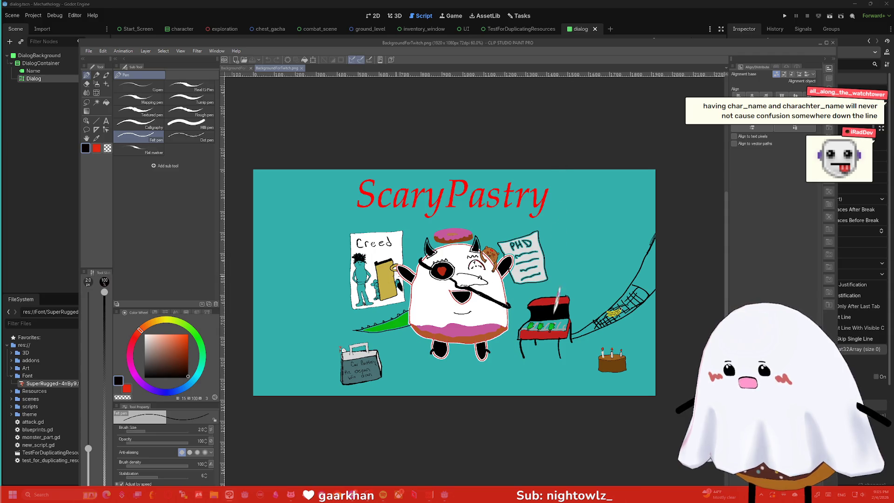
pyautogui.scroll(3, 557, 300)
pyautogui.scroll(10, 394, 264)
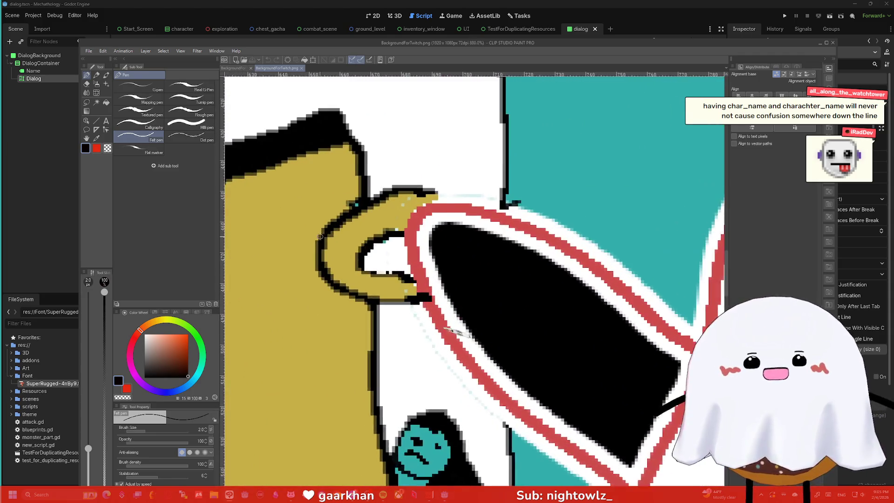
# Sample the teal background, paint over the white gap by the cup handle, and save the image
pyautogui.press('i')
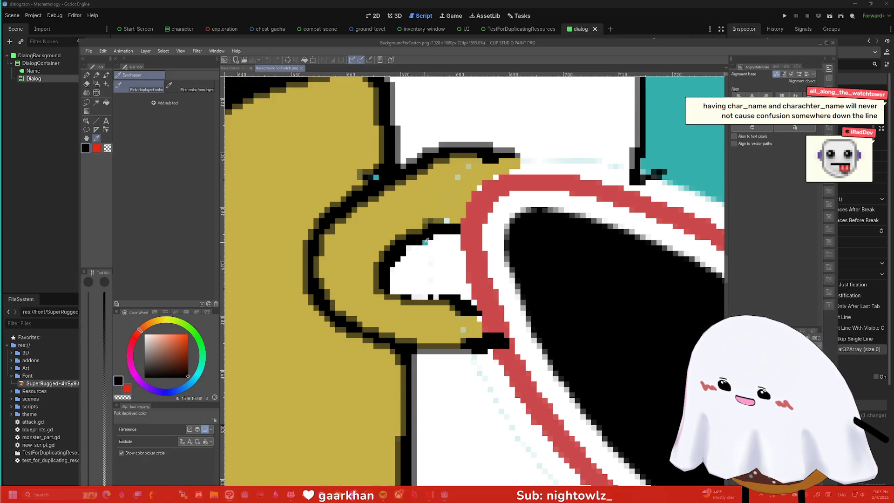
pyautogui.click(426, 241)
pyautogui.press('p')
pyautogui.moveTo(435, 264)
pyautogui.mouseDown()
pyautogui.moveTo(426, 265)
pyautogui.moveTo(438, 274)
pyautogui.moveTo(427, 272)
pyautogui.mouseUp()
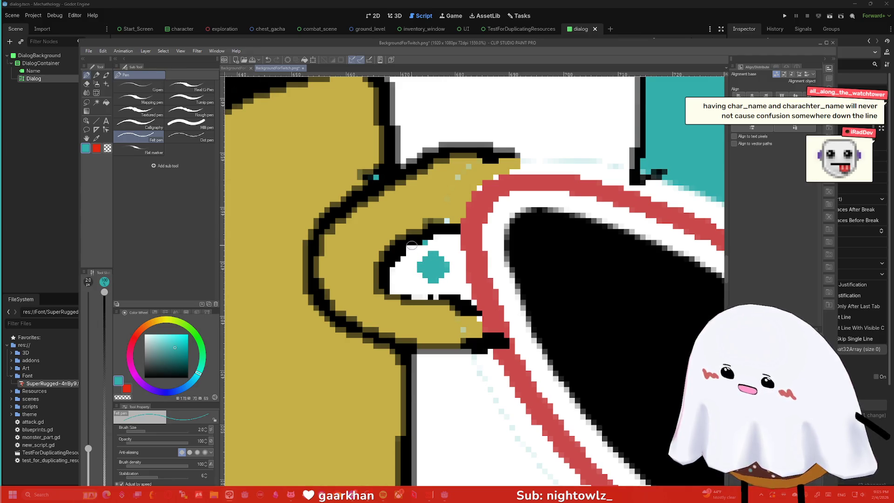
pyautogui.keyDown('alt'); pyautogui.click(433, 243); pyautogui.keyUp('alt')
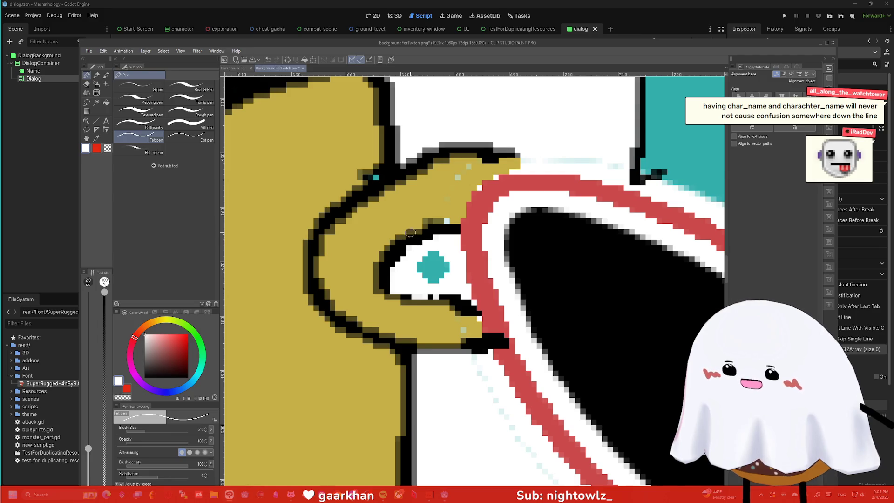
pyautogui.scroll(-10, 396, 221)
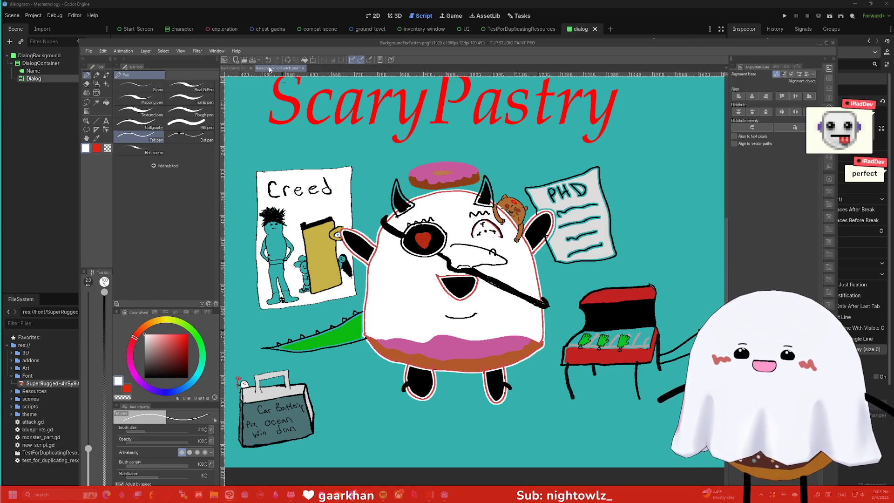
pyautogui.hotkey('ctrl', 's')
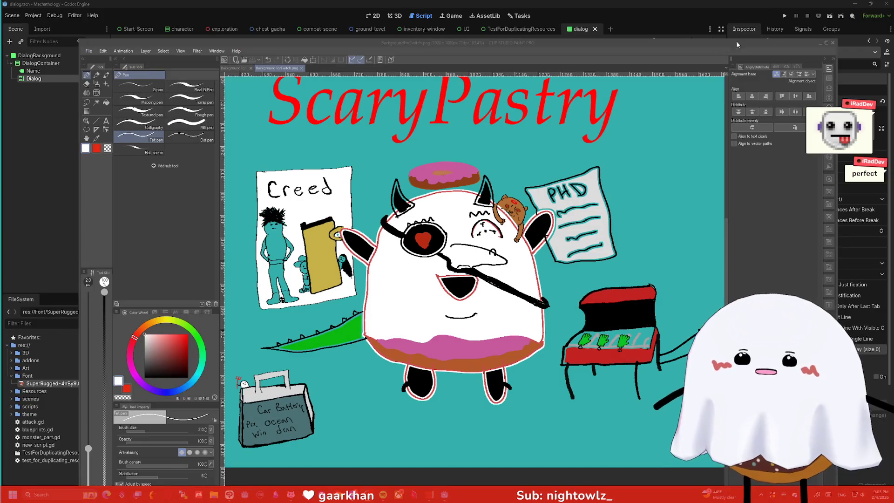
# Add `dialog.text = character_dialog` as line 31 of change_dialog and save dialog.gd
pyautogui.click(820, 42)
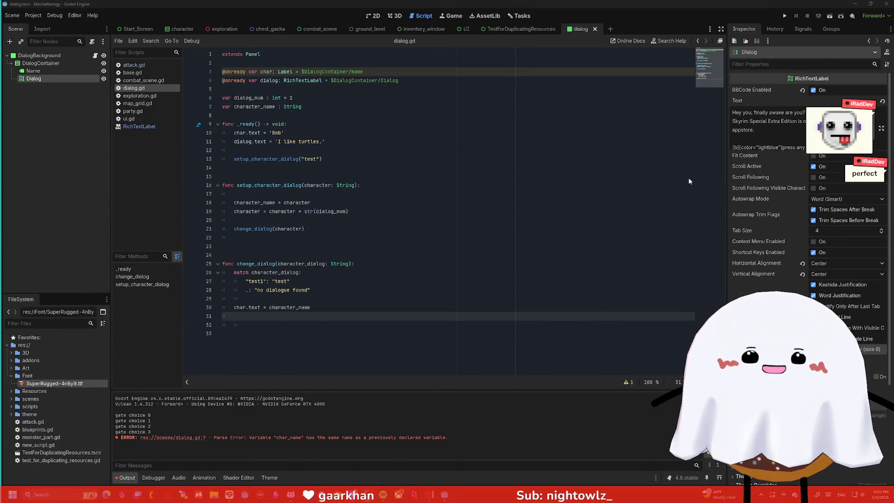
pyautogui.click(520, 158)
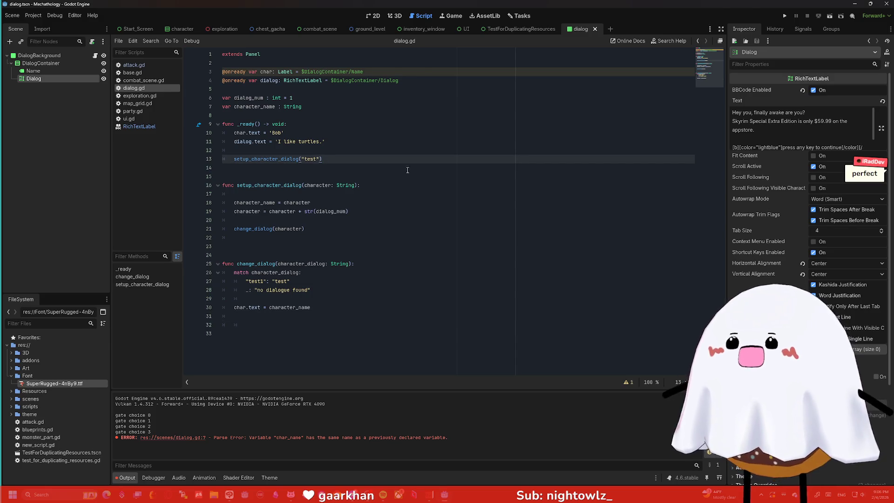
pyautogui.click(274, 71)
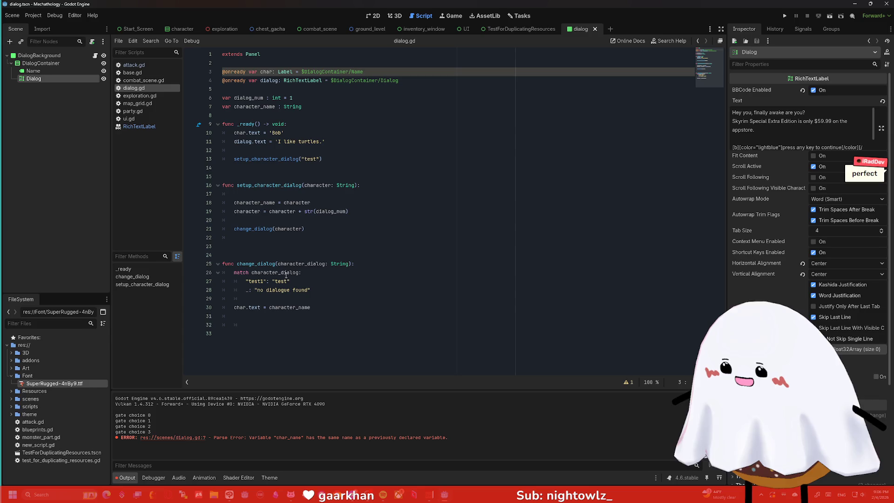
pyautogui.click(319, 308)
pyautogui.press('Return')
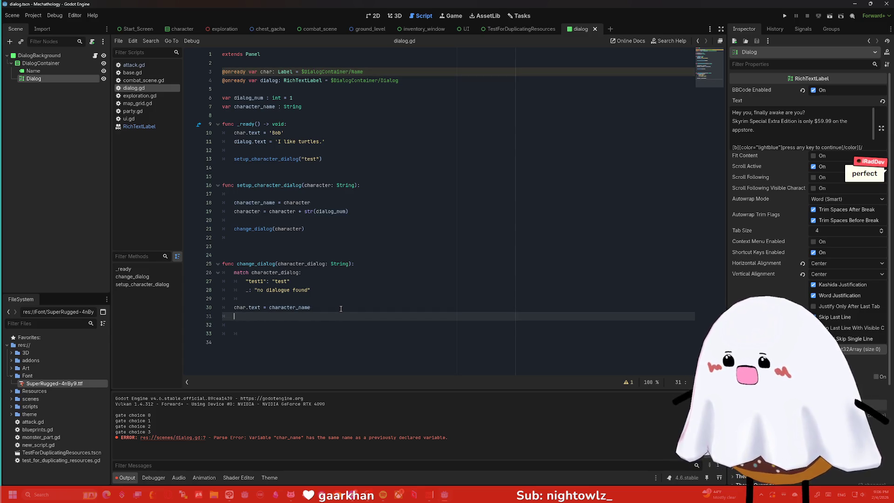
pyautogui.write('dialog.text = ')
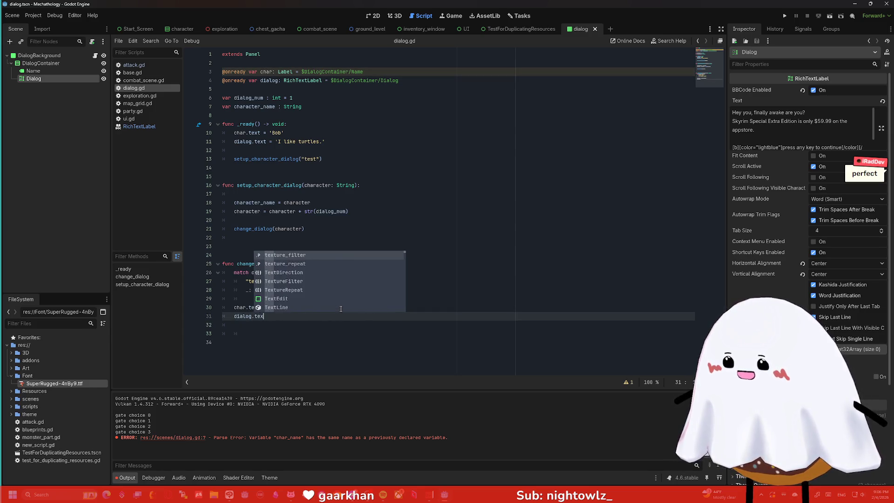
pyautogui.write('character')
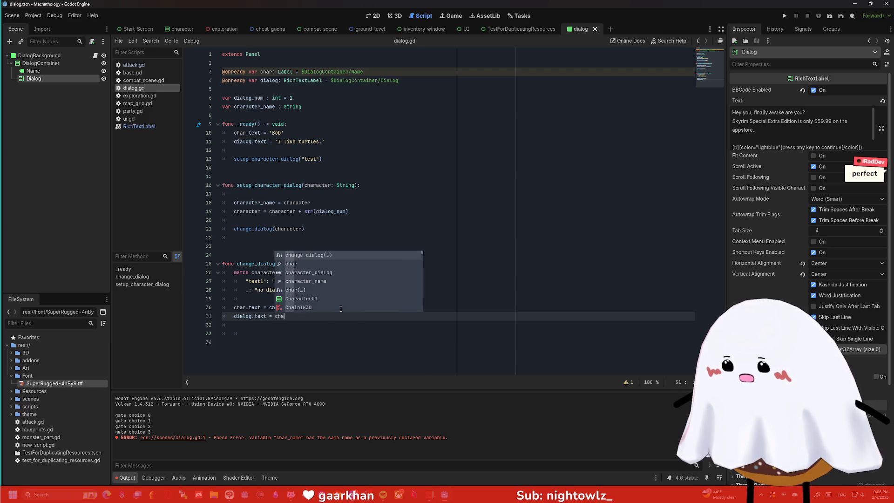
pyautogui.press('Escape')
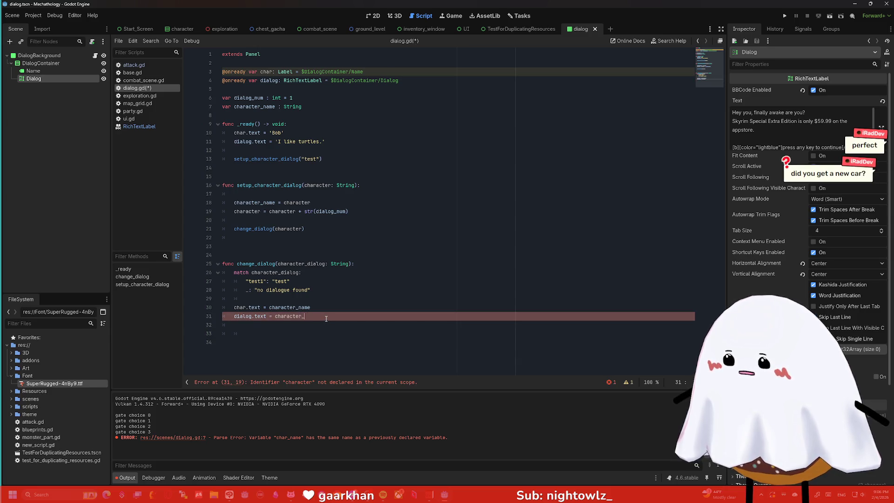
pyautogui.write('dialog')
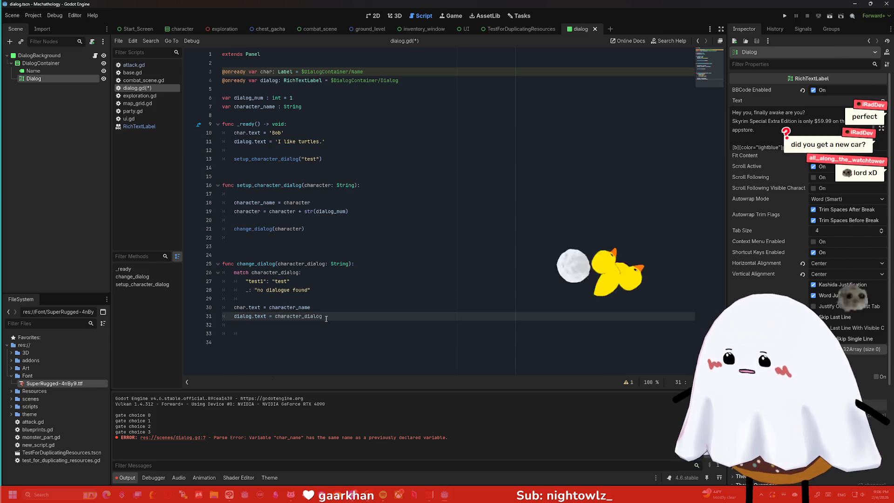
pyautogui.press('Return')
pyautogui.hotkey('ctrl', 's')
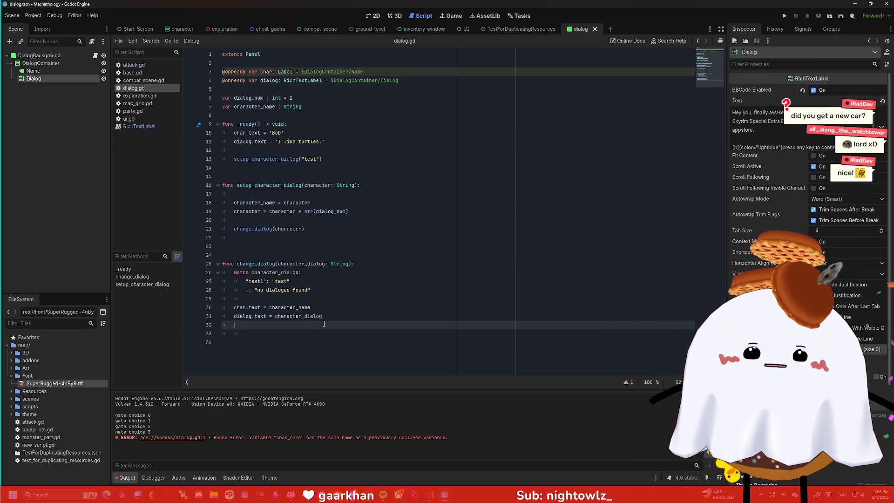
# Run the game to the gate screen to test the dialogue box, then close it with F8
pyautogui.click(787, 16)
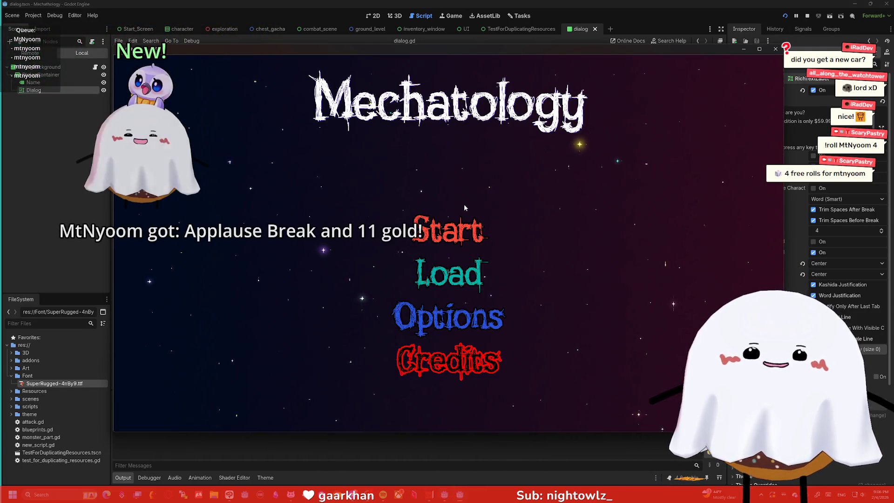
pyautogui.click(447, 231)
pyautogui.click(643, 288)
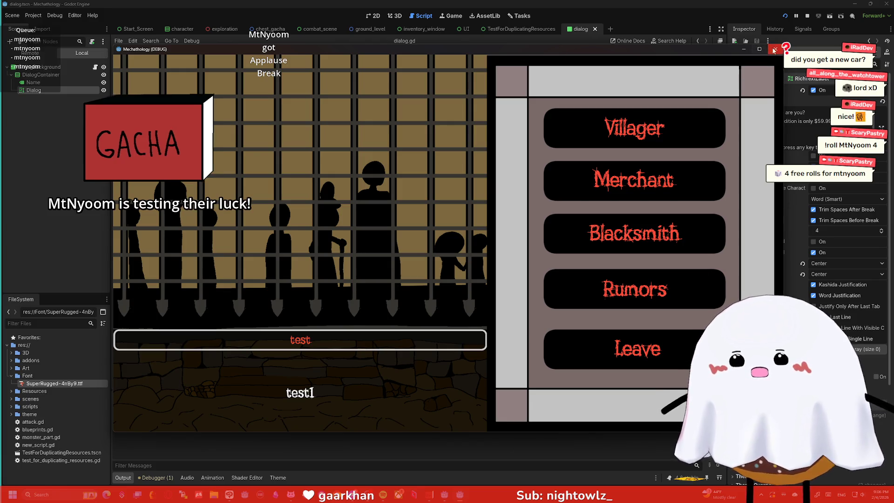
pyautogui.press('F8')
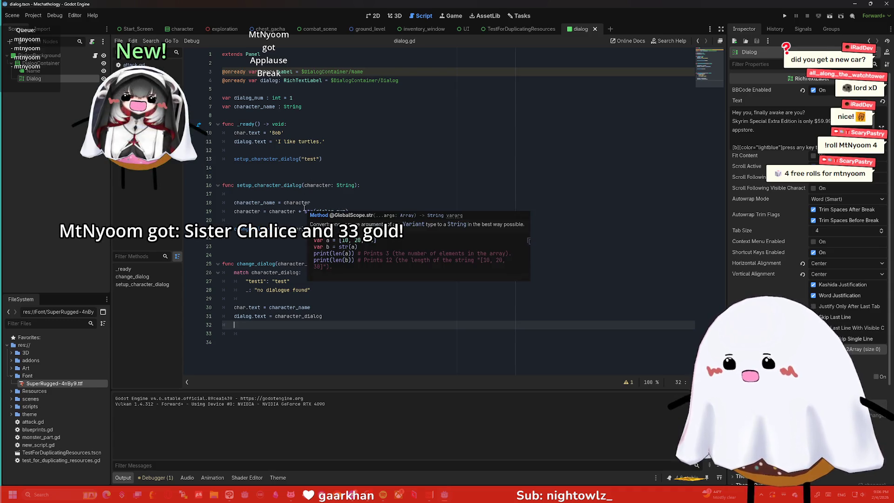
pyautogui.click(286, 289)
# Run the game once more, close it, and select the "test" value on line 27
pyautogui.click(288, 281)
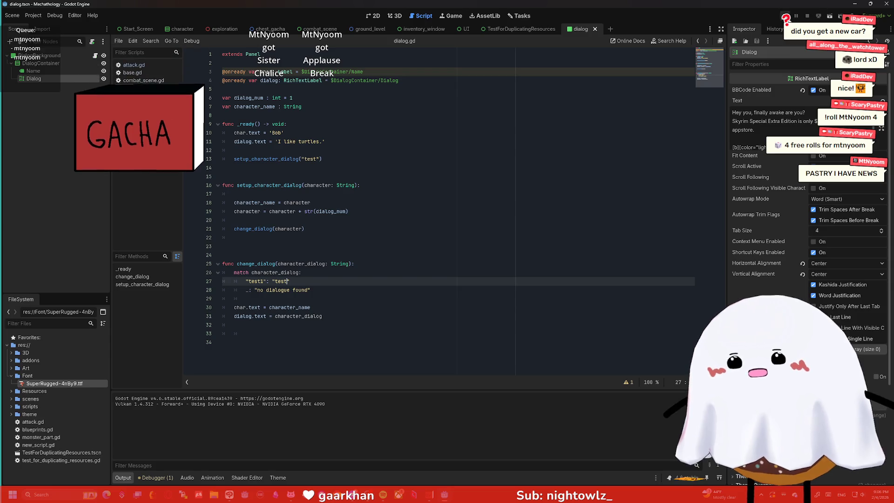
pyautogui.click(785, 18)
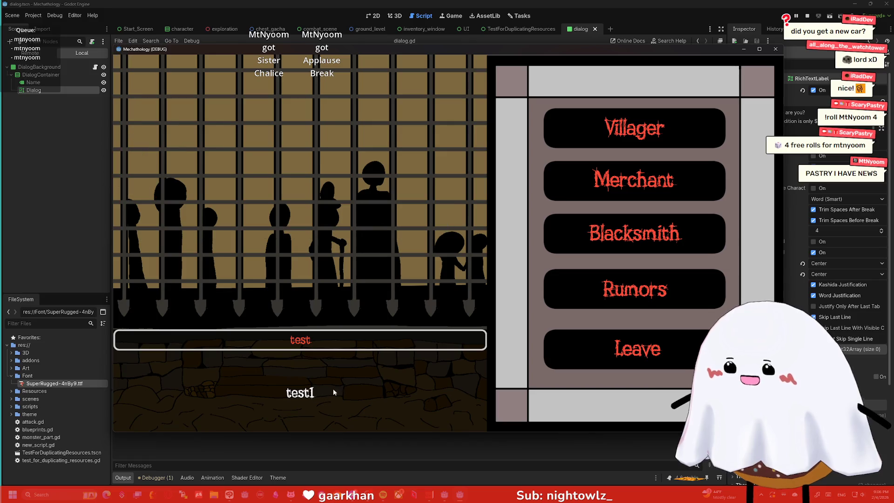
pyautogui.click(776, 49)
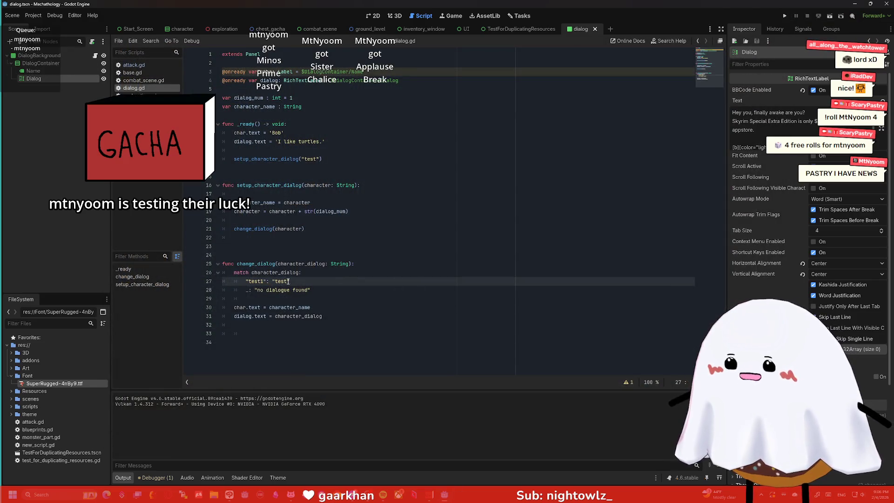
pyautogui.moveTo(275, 281); pyautogui.dragTo(287, 281)
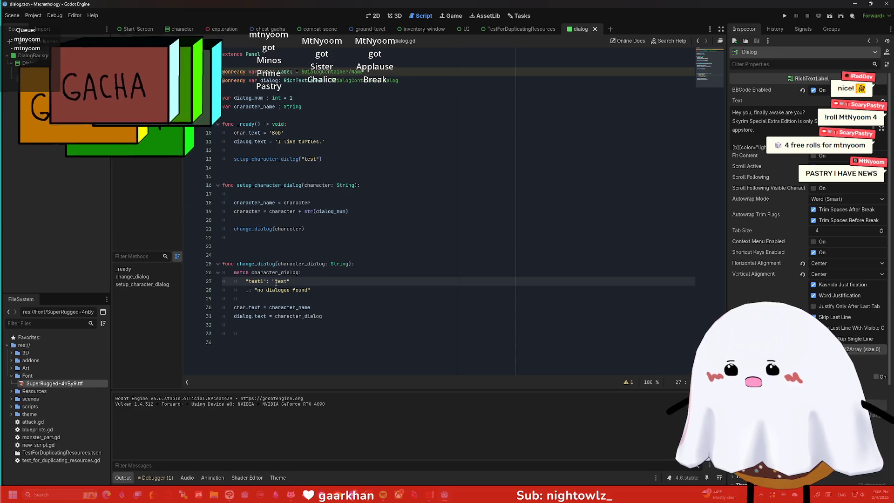
pyautogui.click(300, 283)
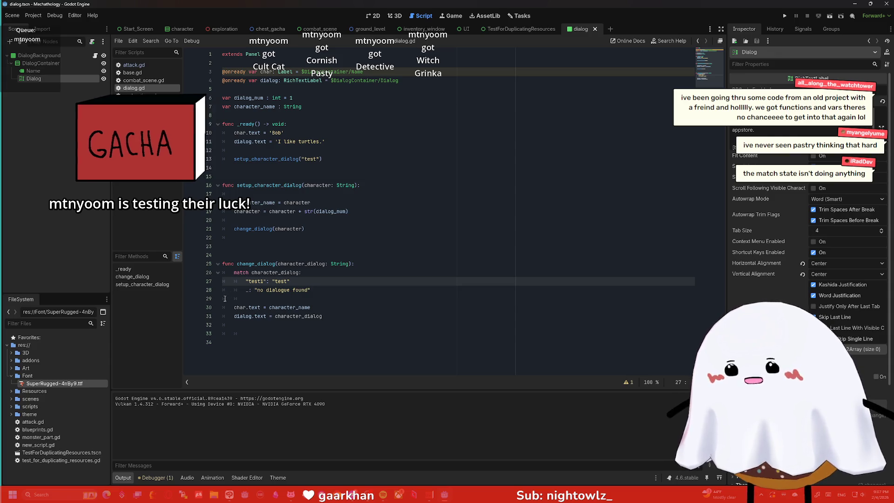
pyautogui.click(305, 290)
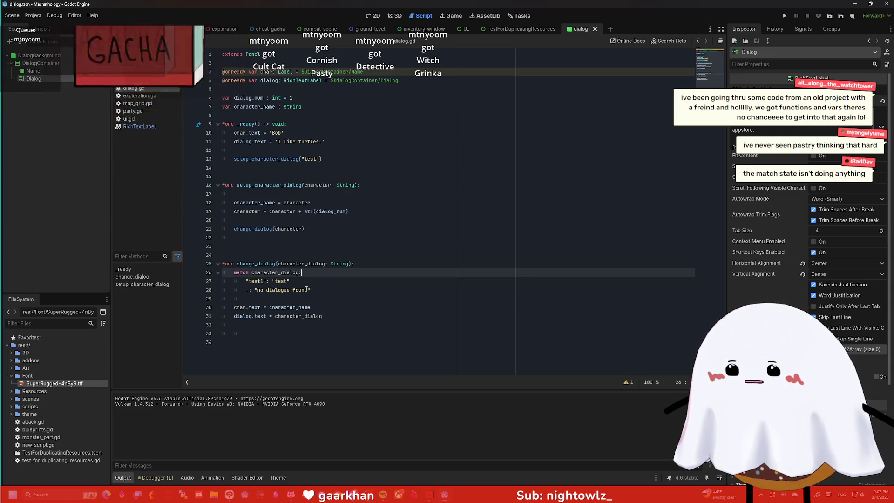
pyautogui.click(307, 279)
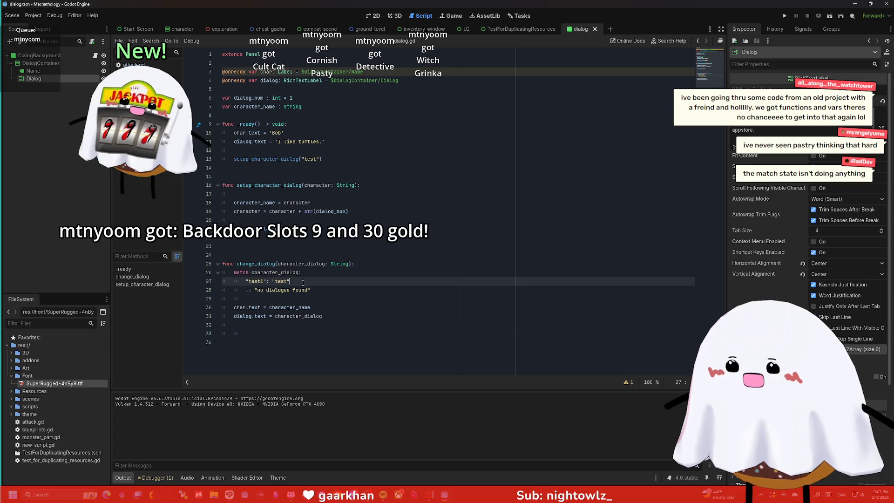
pyautogui.moveTo(307, 277); pyautogui.dragTo(252, 281)
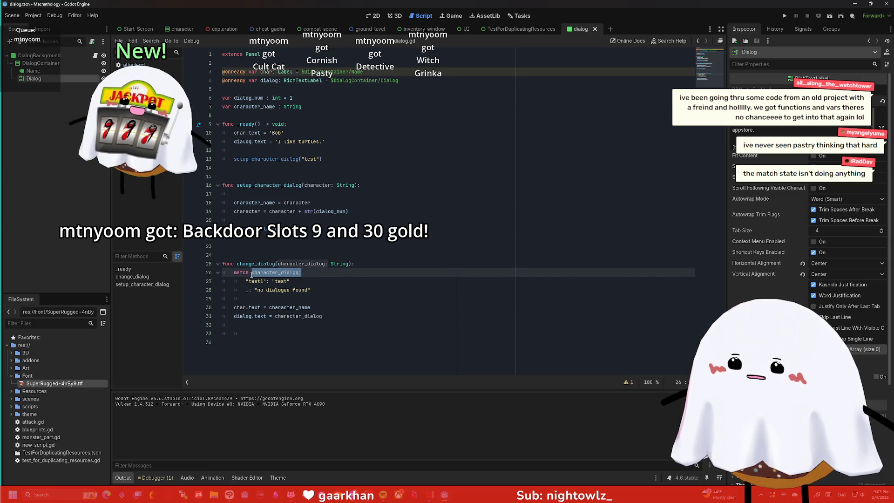
pyautogui.click(291, 282)
pyautogui.click(287, 290)
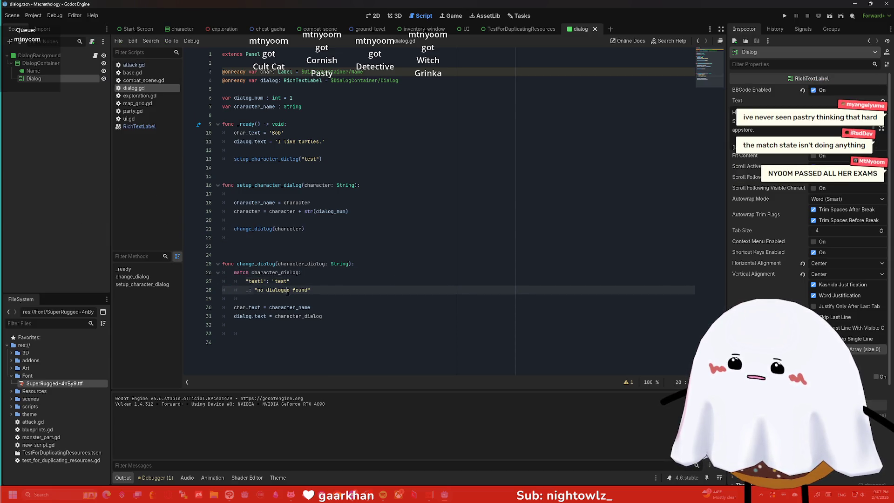
pyautogui.click(286, 315)
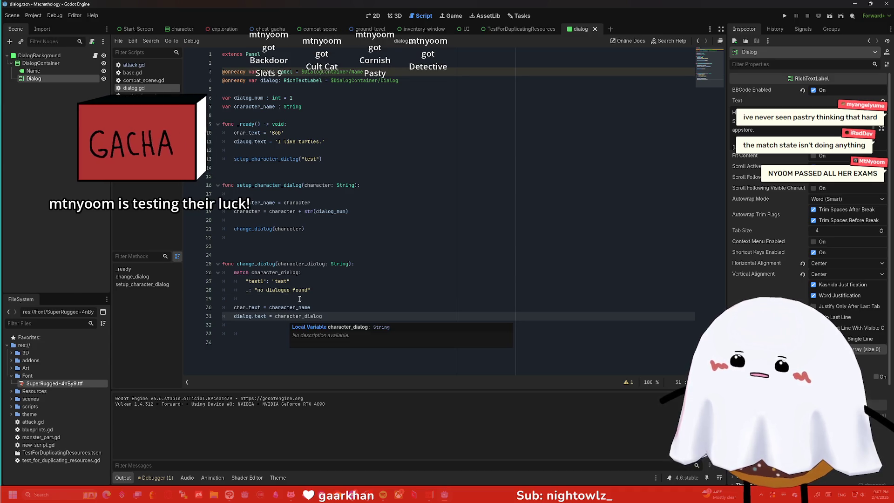
pyautogui.click(273, 282)
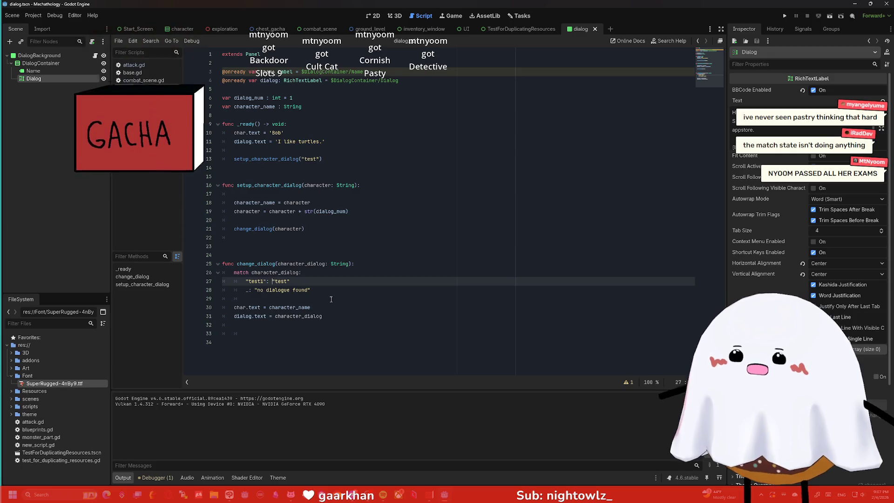
# Insert `character_dialog =` before "test" on line 27 and move it onto its own indented line under "test1":
pyautogui.write('character')
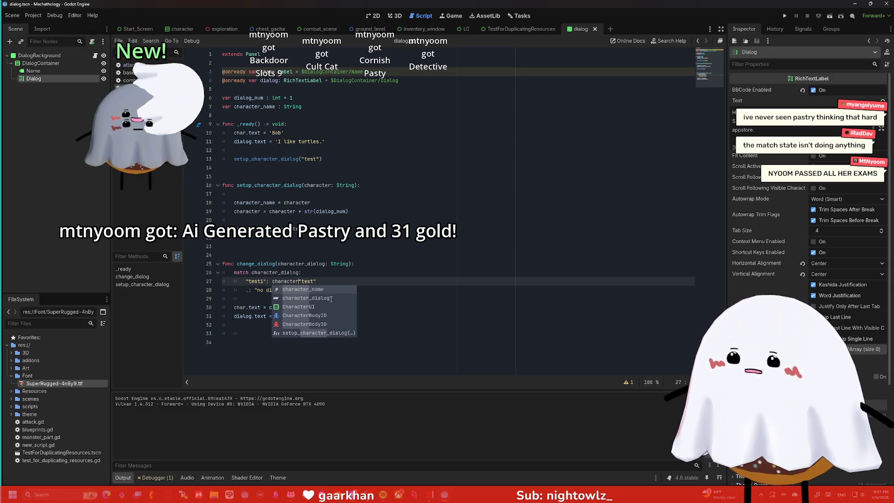
pyautogui.click(331, 299)
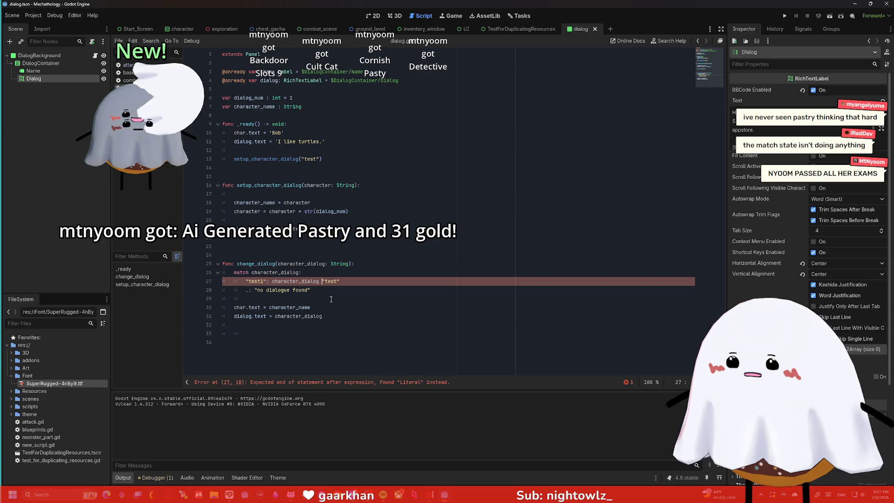
pyautogui.write('=')
pyautogui.click(377, 278)
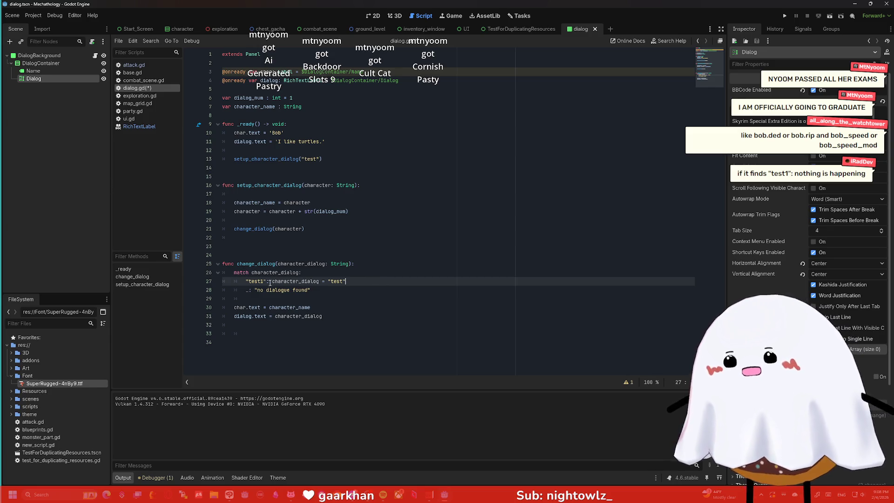
pyautogui.press('Return')
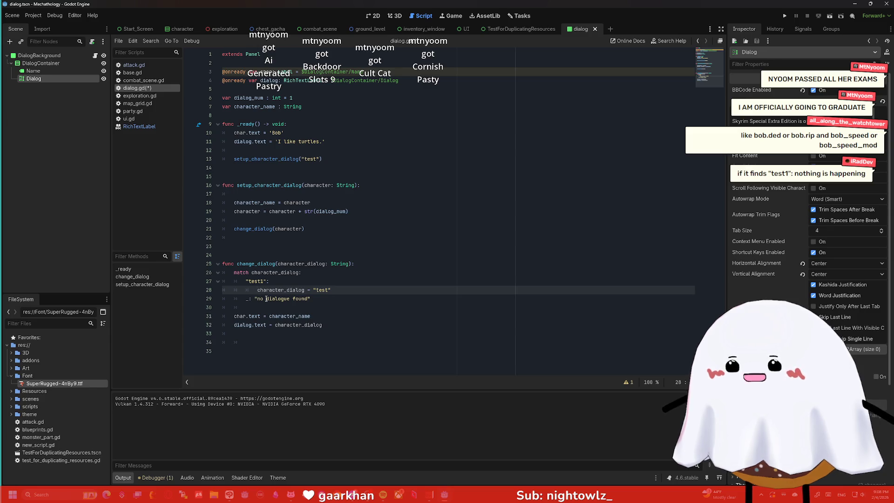
pyautogui.click(345, 290)
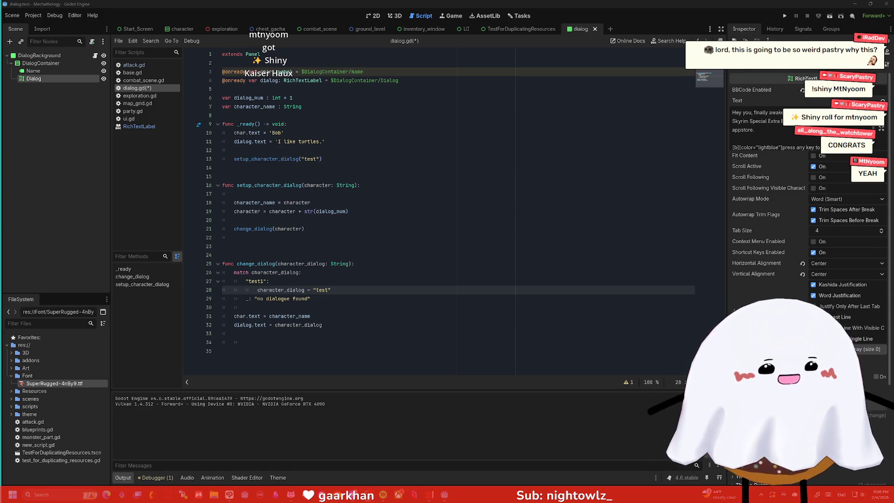
# Open File Explorer and browse into the VNyan Items folder to the Throwables folder
pyautogui.press('super+e')
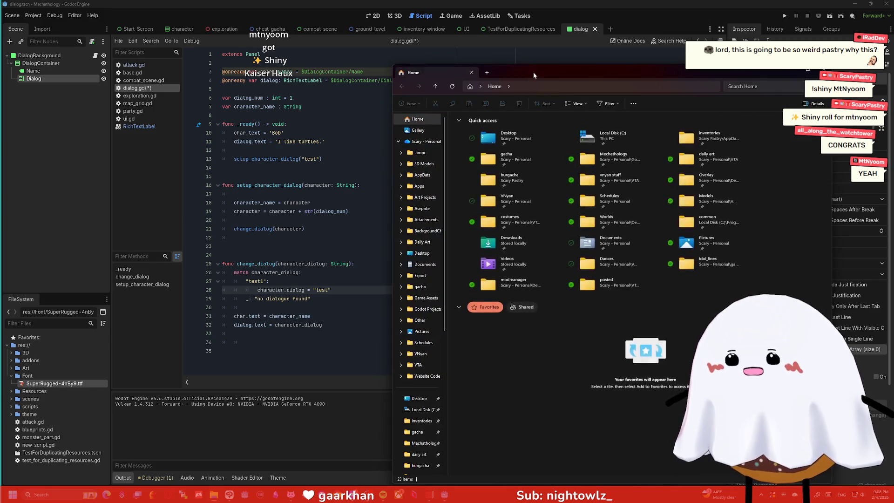
pyautogui.moveTo(530, 21); pyautogui.dragTo(391, 21)
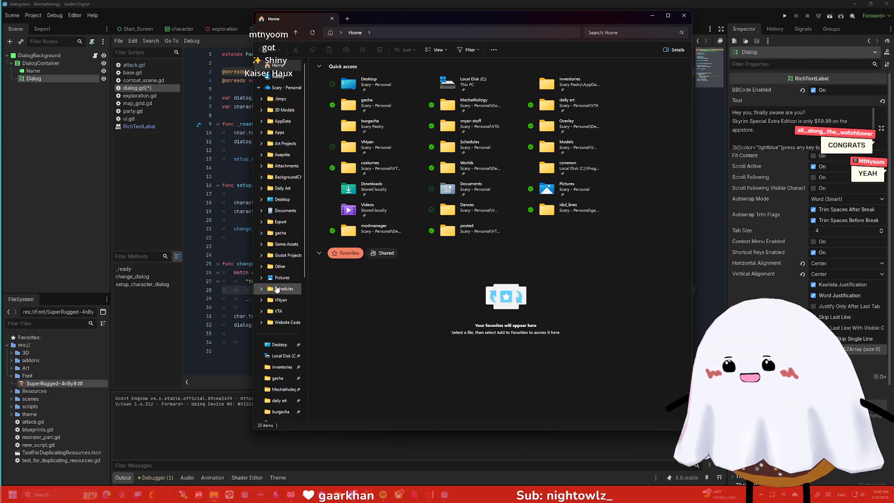
pyautogui.click(278, 311)
pyautogui.click(280, 300)
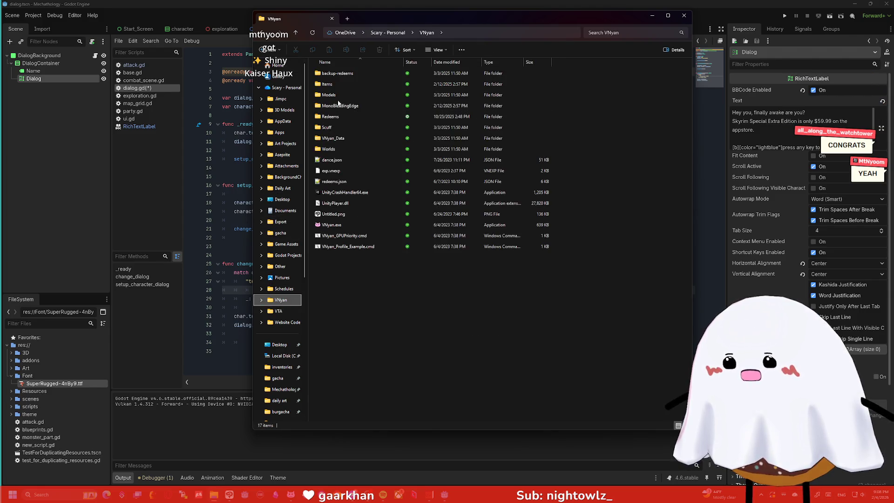
pyautogui.doubleClick(331, 84)
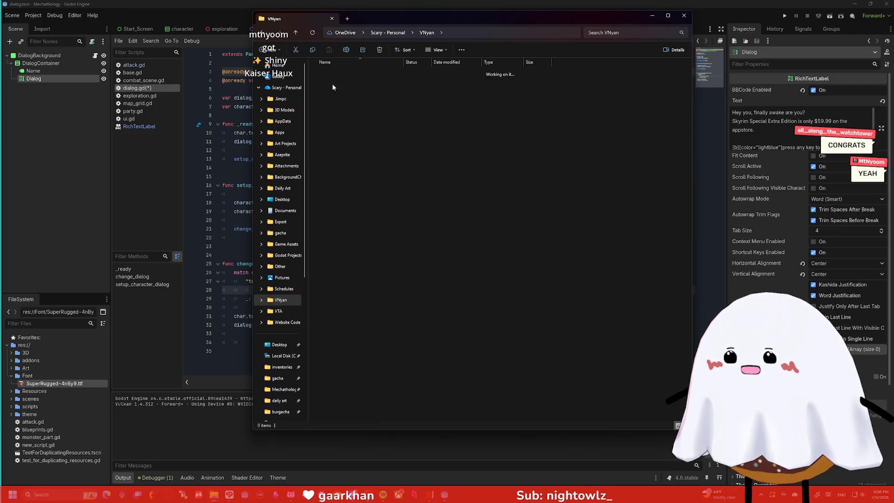
pyautogui.click(343, 160)
# Paste Bee.vnthrow into Desktop\vnyan\vnyan 2\Items\Throwables and close Explorer
pyautogui.hotkey('alt', 'Left')
pyautogui.hotkey('alt', 'Left')
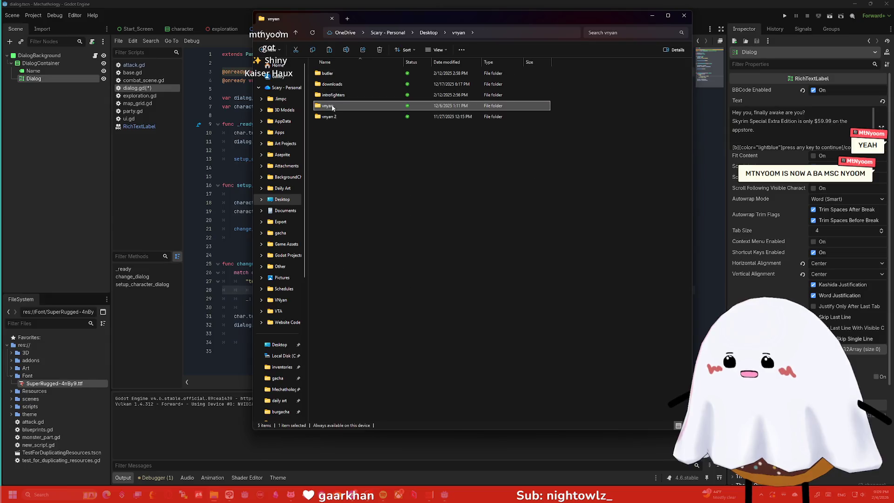
pyautogui.doubleClick(336, 117)
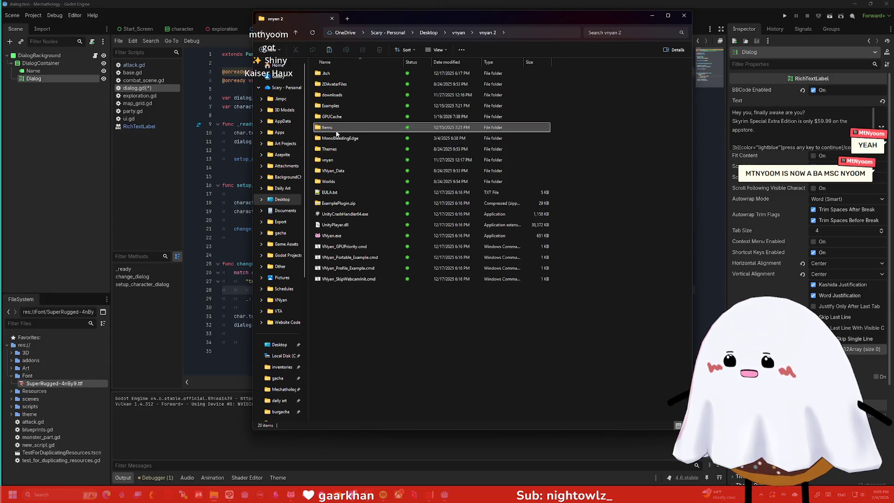
pyautogui.doubleClick(340, 127)
pyautogui.doubleClick(335, 161)
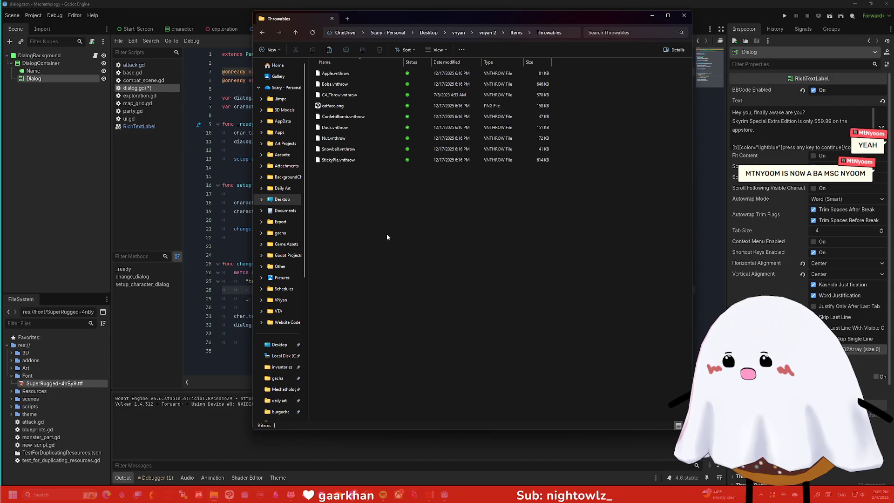
pyautogui.hotkey('ctrl', 'v')
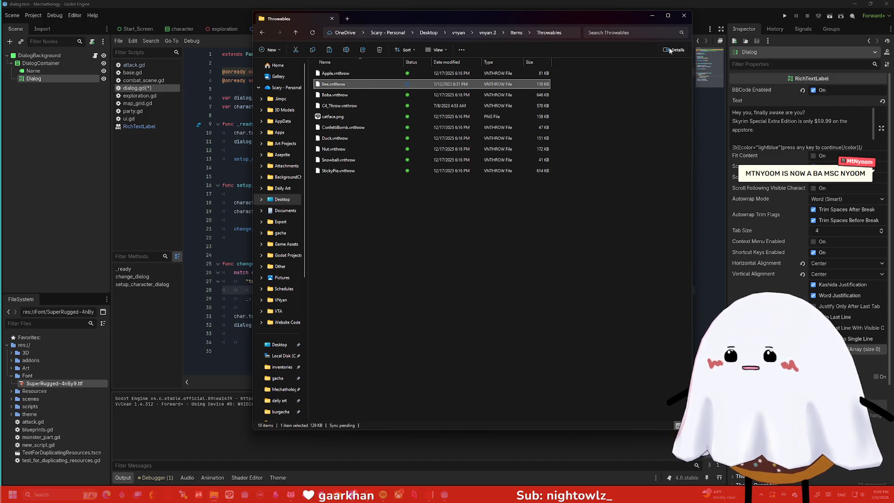
pyautogui.click(685, 17)
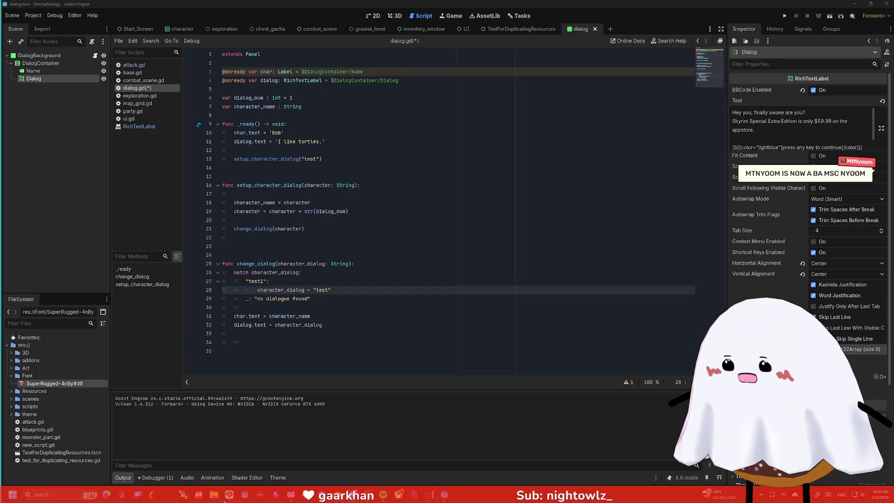
# Bring VNyan forward, open the node graph editor, and enlarge it to view more node groups
pyautogui.click(291, 495)
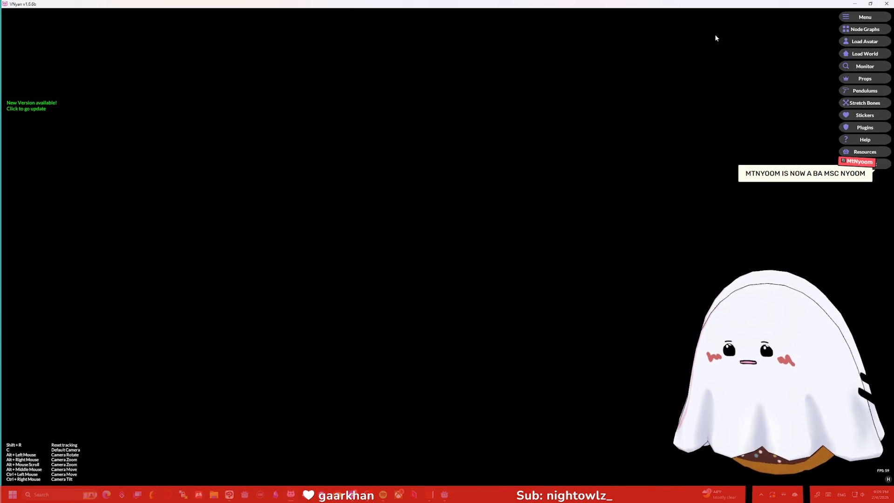
pyautogui.click(865, 29)
pyautogui.moveTo(498, 133); pyautogui.dragTo(307, 40)
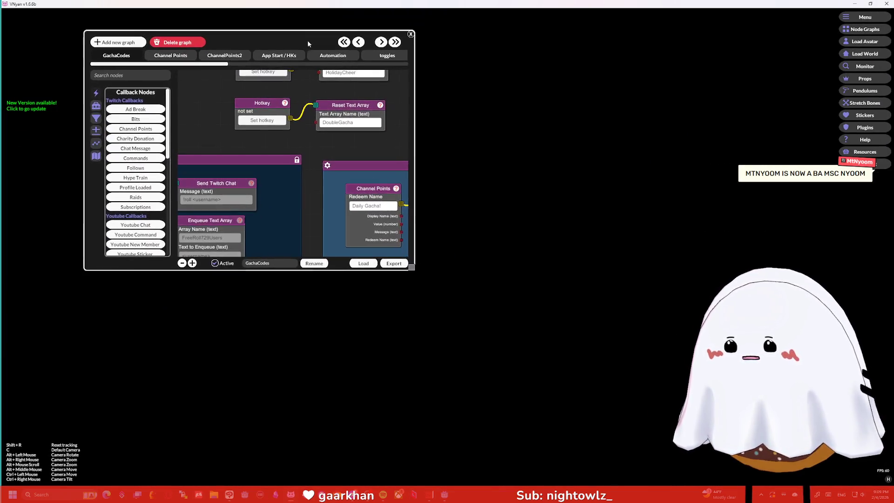
pyautogui.moveTo(409, 271); pyautogui.dragTo(655, 384)
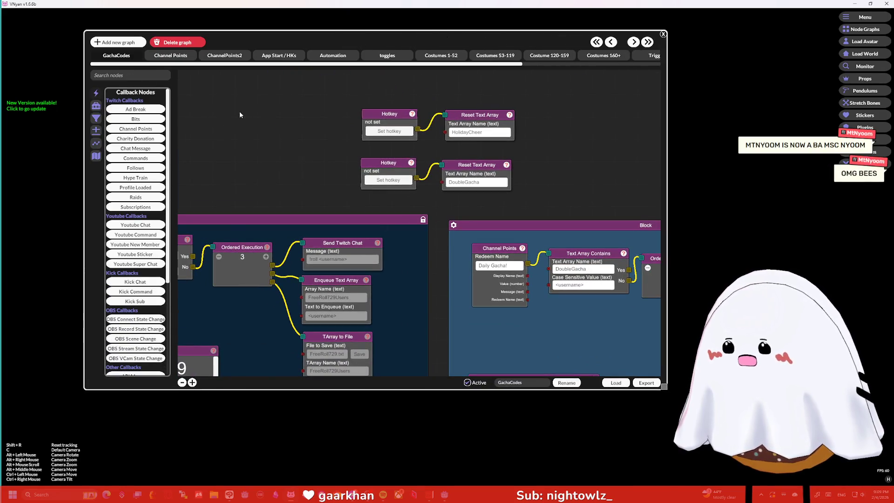
pyautogui.scroll(-5, 535, 88)
pyautogui.moveTo(534, 88); pyautogui.dragTo(399, 74)
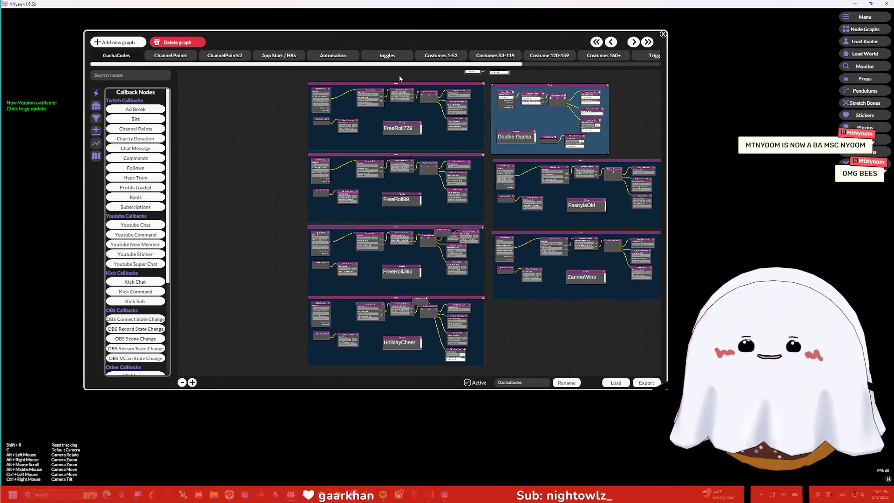
# Browse the Channel Points graph's redeem nodes, then close and reopen the node graph editor
pyautogui.click(158, 56)
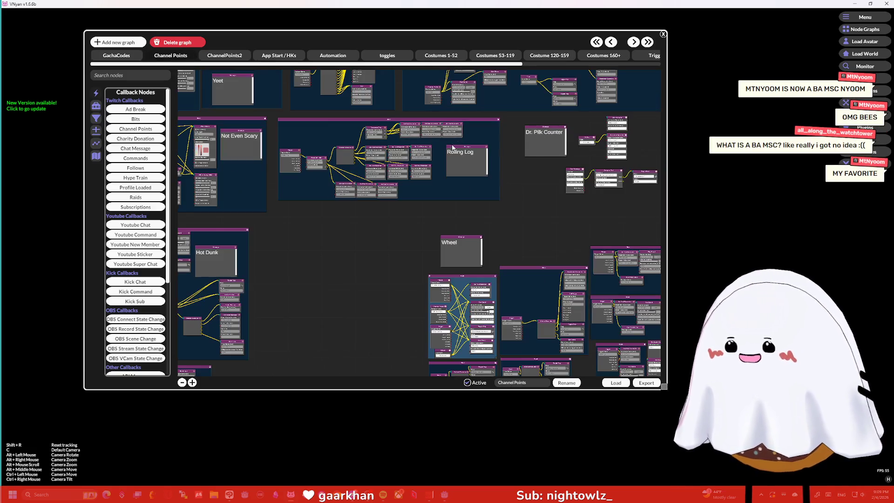
pyautogui.scroll(5, 423, 209)
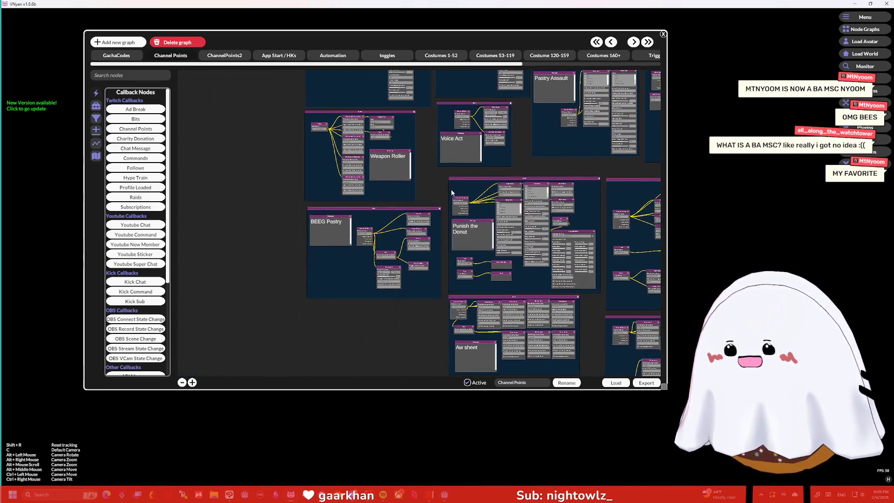
pyautogui.moveTo(370, 205)
pyautogui.mouseDown()
pyautogui.moveTo(471, 292)
pyautogui.moveTo(410, 307)
pyautogui.moveTo(342, 253)
pyautogui.moveTo(350, 283)
pyautogui.moveTo(465, 311)
pyautogui.mouseUp()
pyautogui.scroll(2, 373, 213)
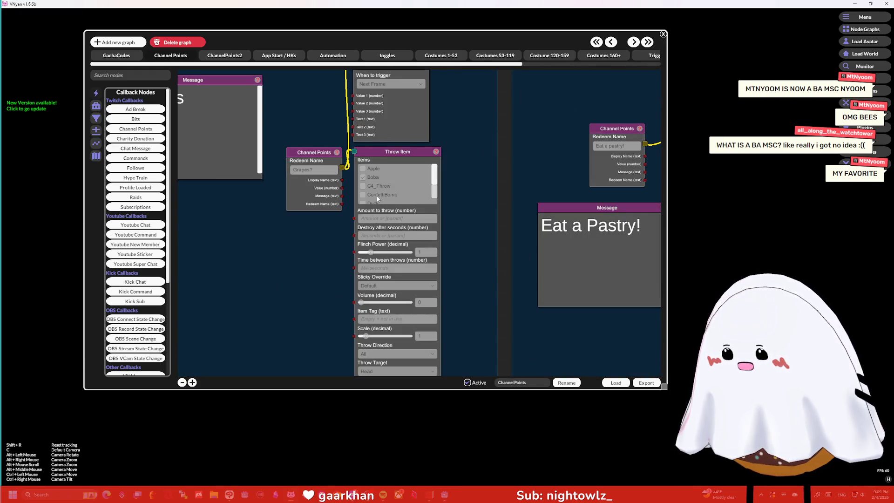
pyautogui.click(661, 34)
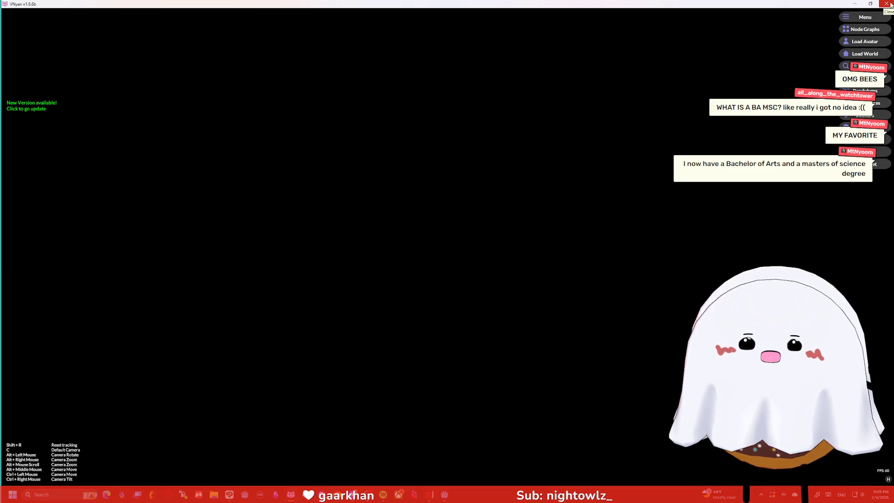
pyautogui.click(865, 29)
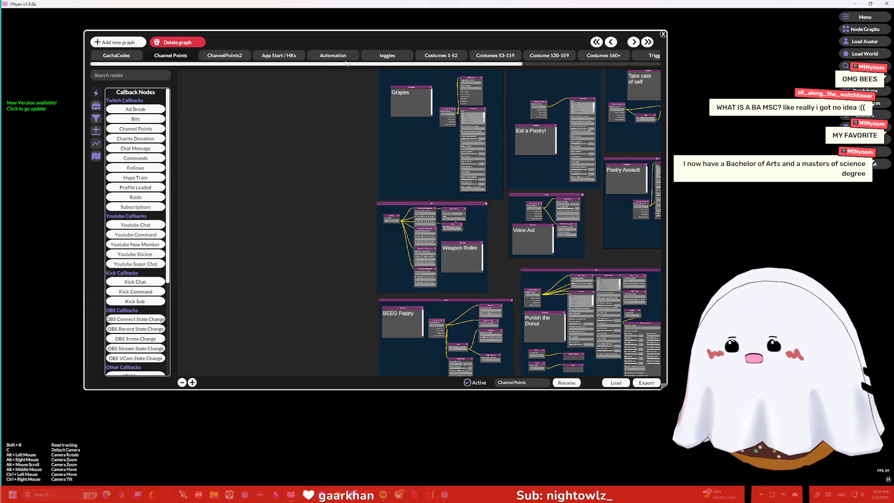
# In the App Start / HKs graph, unlink Application Start from the Wait node, then close the editor
pyautogui.click(117, 56)
pyautogui.click(270, 56)
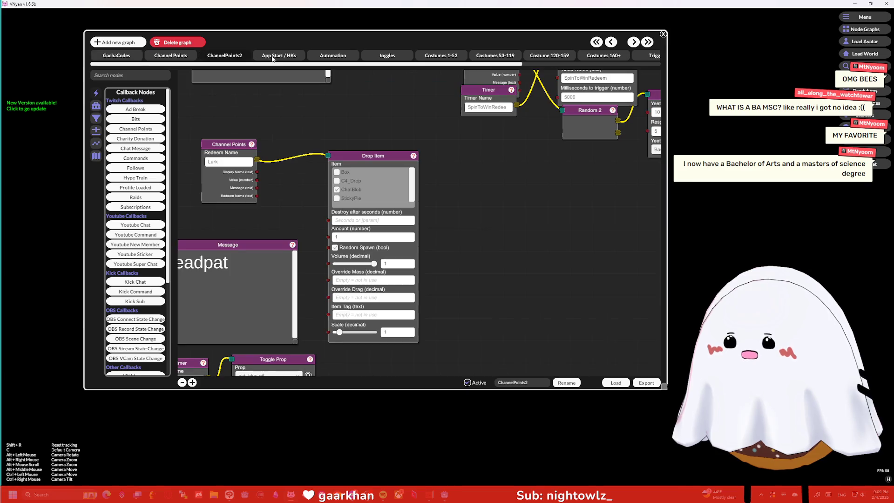
pyautogui.scroll(-5, 466, 210)
pyautogui.scroll(5, 472, 215)
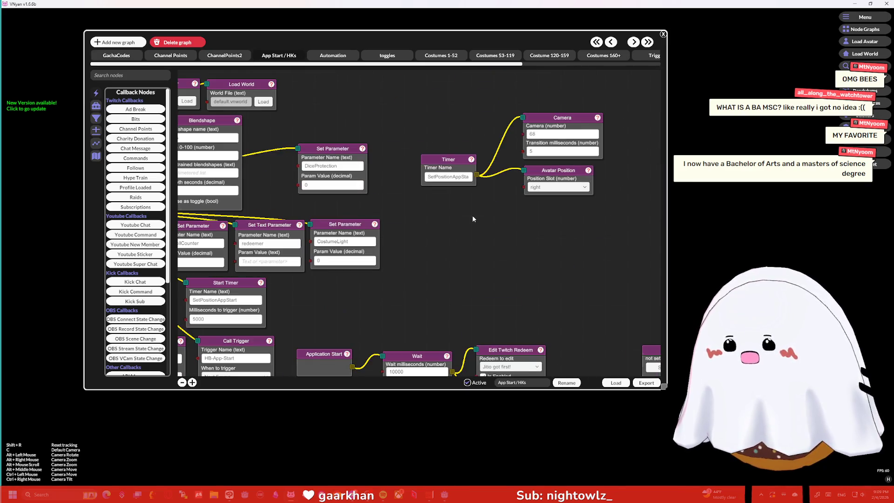
pyautogui.scroll(-5, 487, 189)
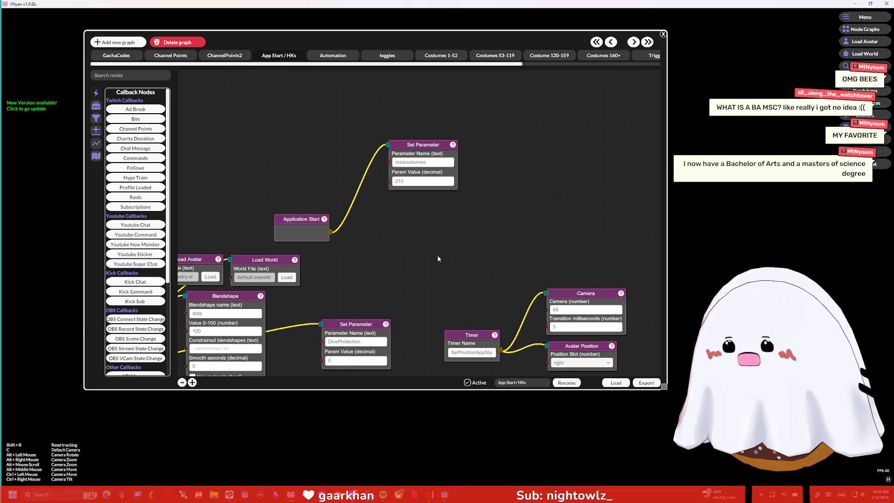
pyautogui.scroll(5, 463, 77)
pyautogui.scroll(-5, 463, 77)
pyautogui.scroll(5, 319, 102)
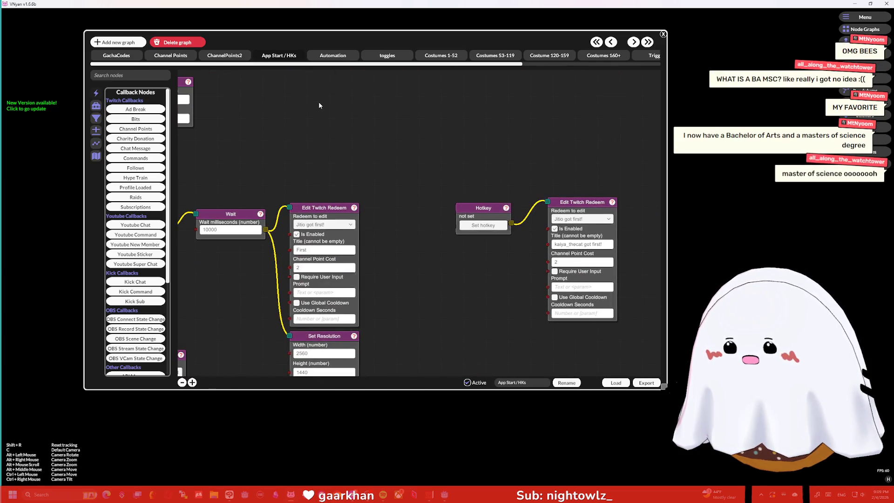
pyautogui.moveTo(319, 101)
pyautogui.mouseDown()
pyautogui.moveTo(600, 147)
pyautogui.moveTo(648, 145)
pyautogui.moveTo(537, 108)
pyautogui.moveTo(504, 68)
pyautogui.moveTo(498, 122)
pyautogui.mouseUp()
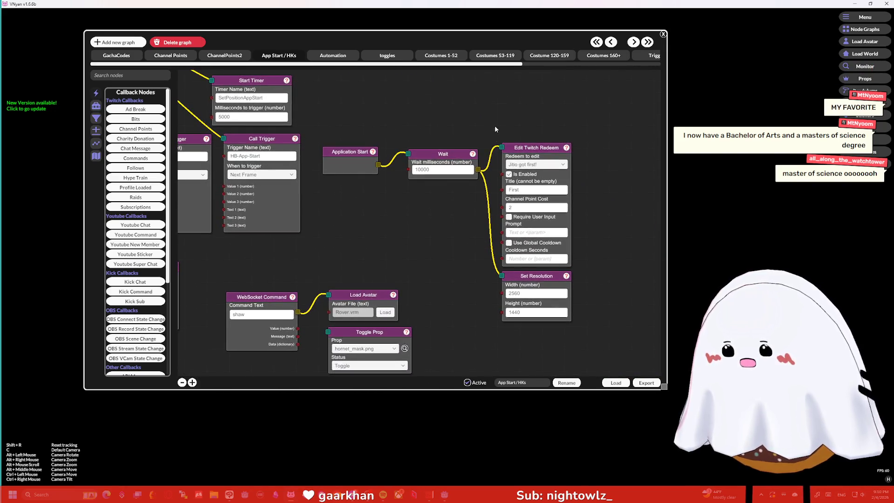
pyautogui.click(409, 155)
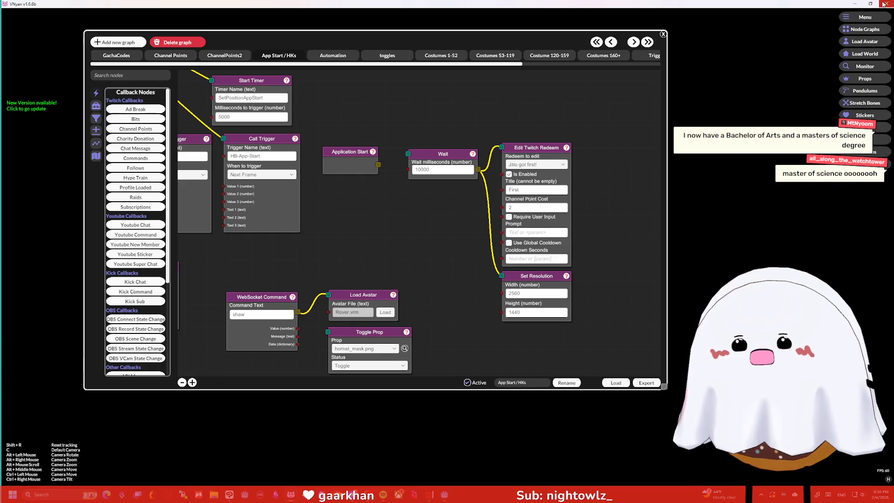
pyautogui.click(887, 4)
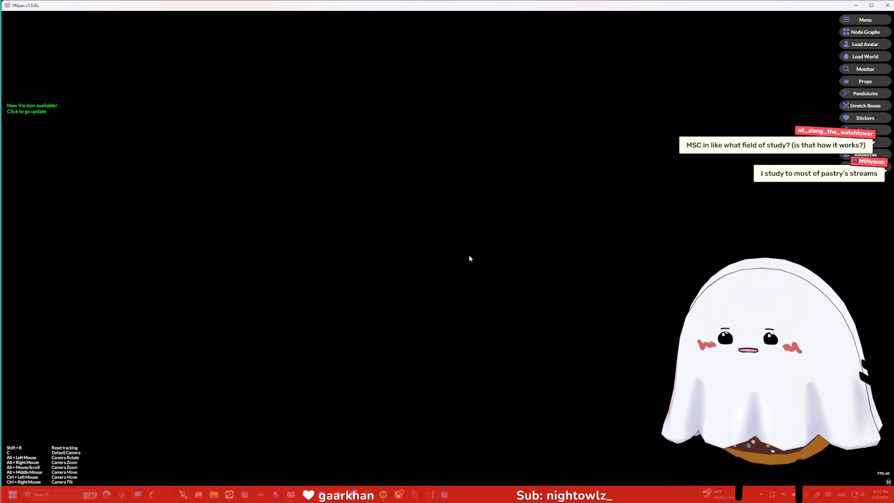
# Bring VNyan's node graph editor back up
pyautogui.click(865, 31)
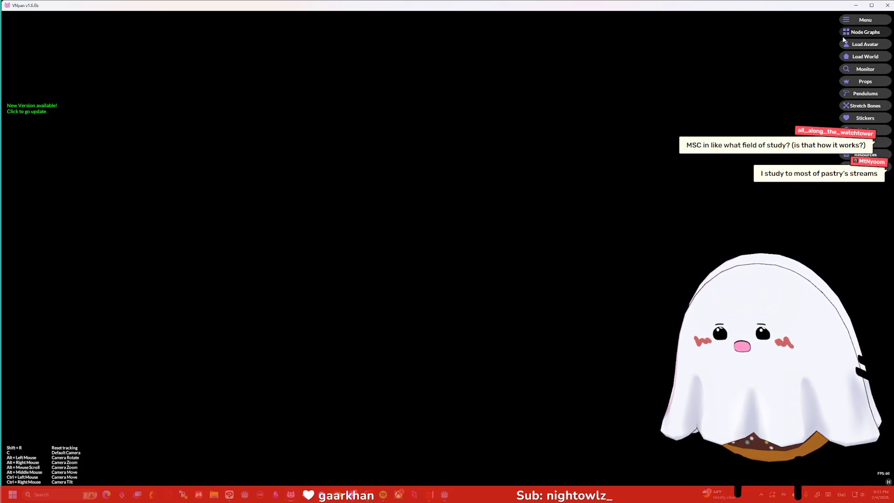
# Move the node graph window to the upper left and enlarge it
pyautogui.moveTo(449, 145); pyautogui.dragTo(263, 32)
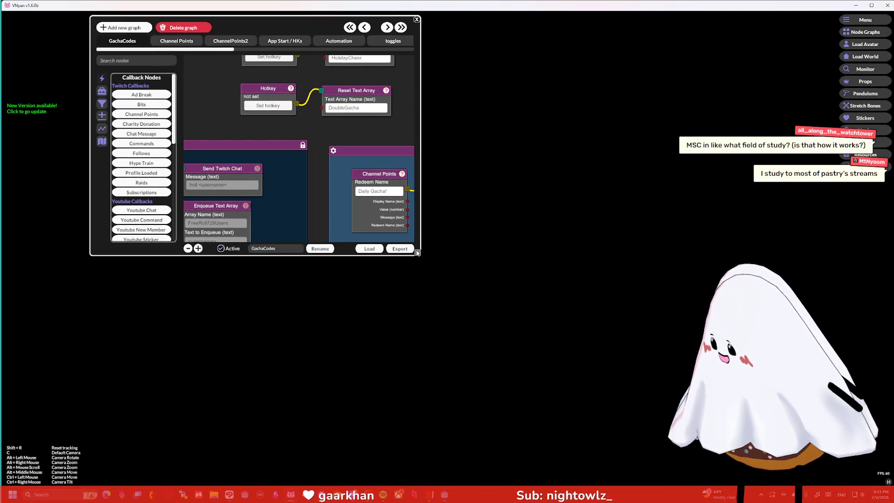
pyautogui.moveTo(418, 252); pyautogui.dragTo(574, 409)
pyautogui.scroll(-5, 411, 88)
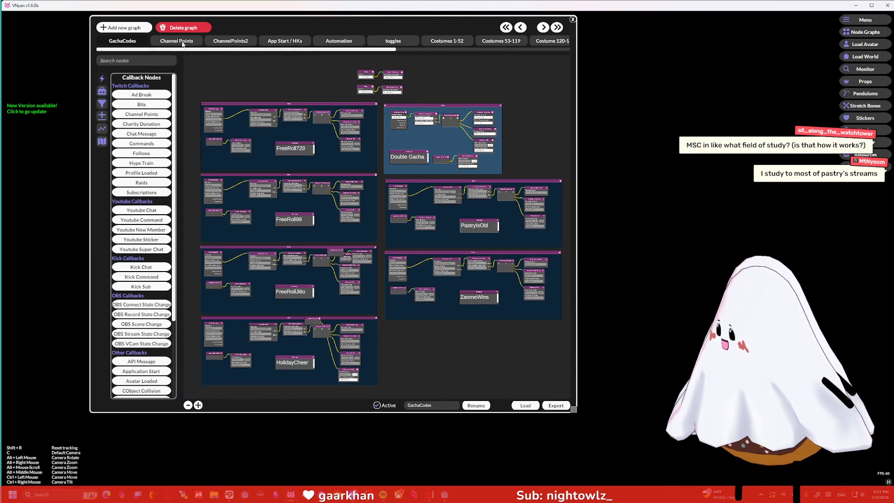
# In the App Start / HKs graph, reconnect Application Start's output to the Wait node
pyautogui.click(183, 43)
pyautogui.click(284, 41)
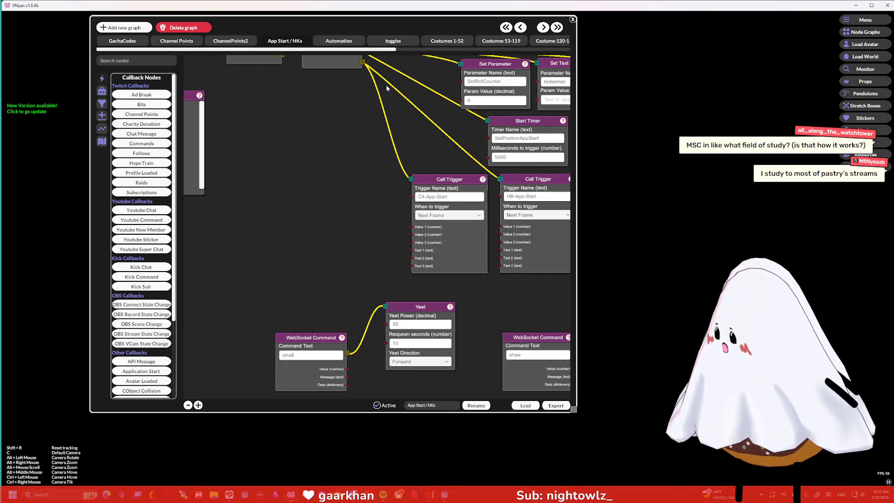
pyautogui.scroll(-5, 280, 186)
pyautogui.scroll(5, 348, 197)
pyautogui.moveTo(332, 215); pyautogui.dragTo(359, 201)
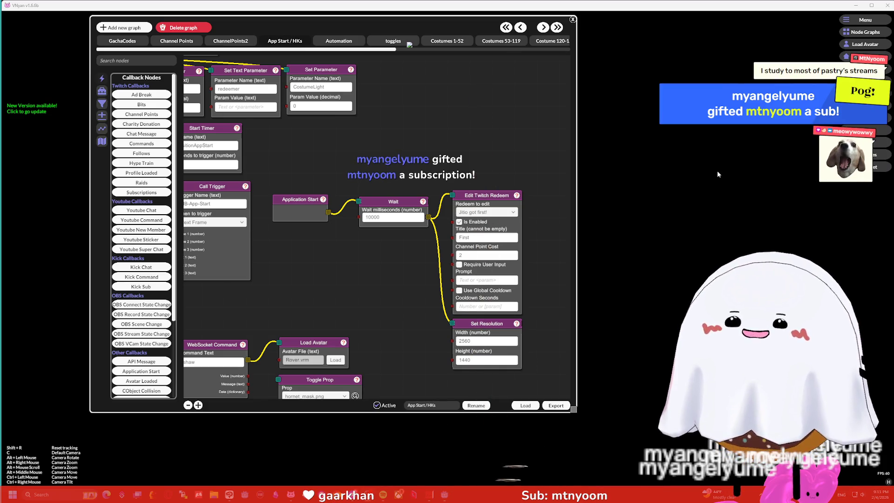
# Add Bee to the Pastry Assault block's Throw Item list in the Channel Points graph
pyautogui.click(177, 41)
pyautogui.scroll(5, 437, 276)
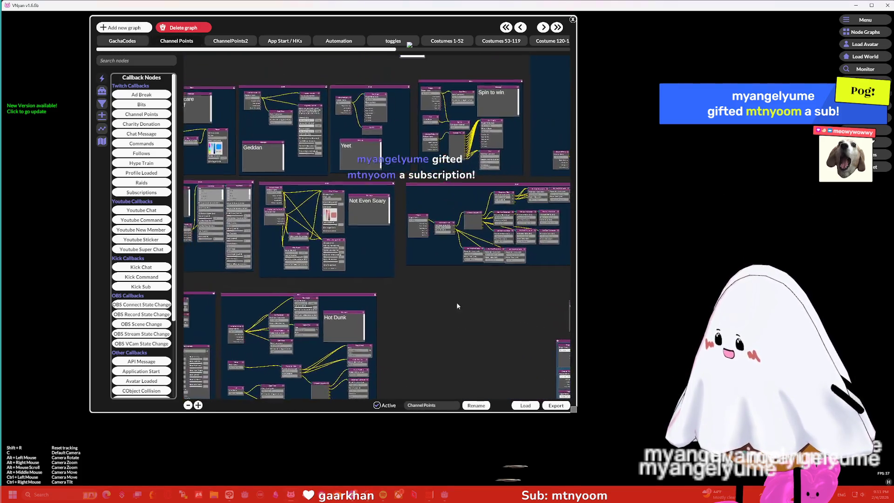
pyautogui.moveTo(460, 266); pyautogui.dragTo(267, 275)
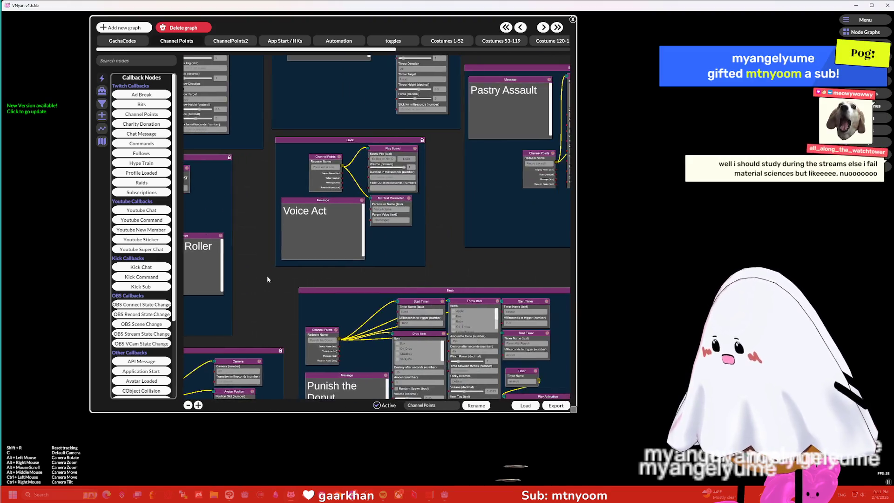
pyautogui.moveTo(565, 212); pyautogui.dragTo(396, 251)
pyautogui.scroll(3, 307, 201)
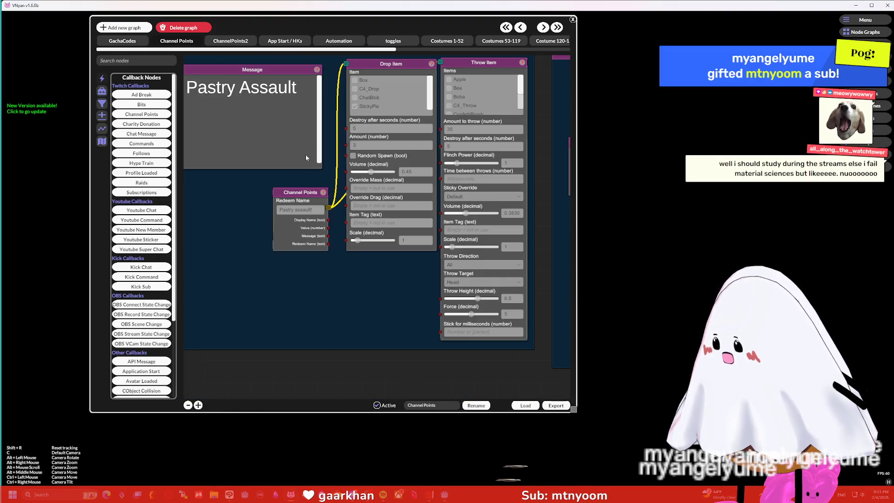
pyautogui.moveTo(367, 171); pyautogui.dragTo(374, 217)
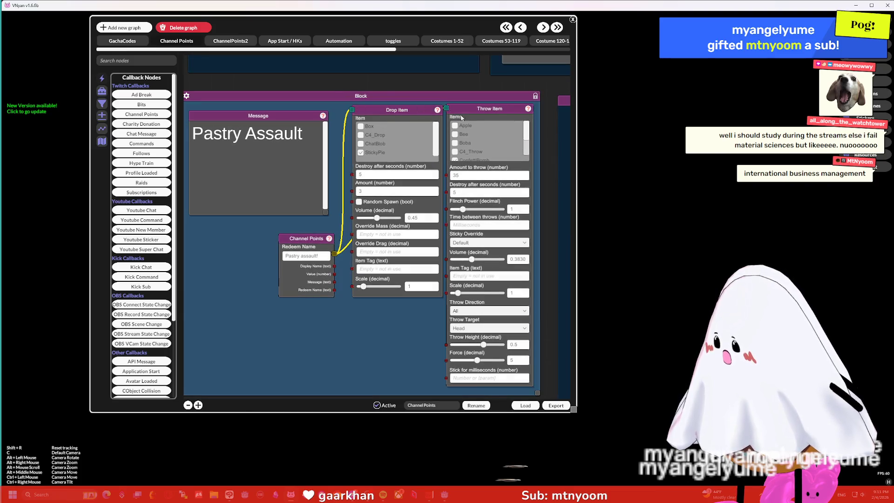
pyautogui.click(455, 134)
pyautogui.click(370, 105)
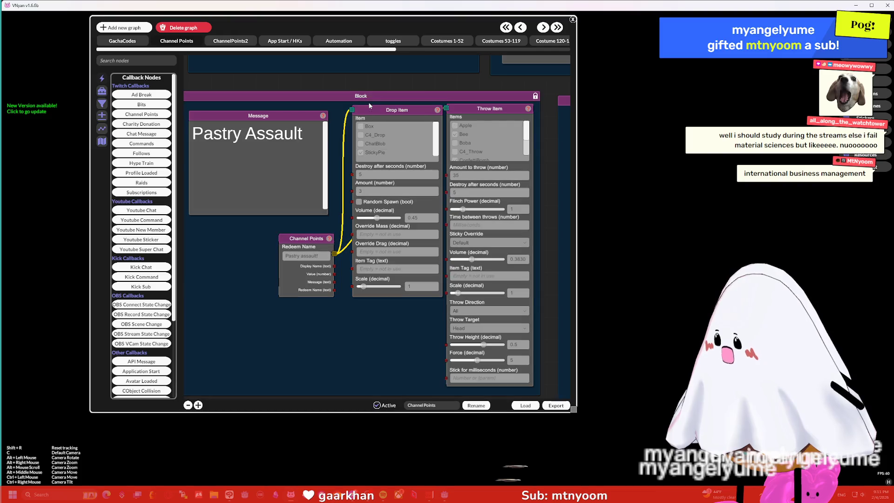
# Enlarge the window, look over other redeem groups like Hot Dunk and Punish the Donut, then close it
pyautogui.scroll(-5, 410, 86)
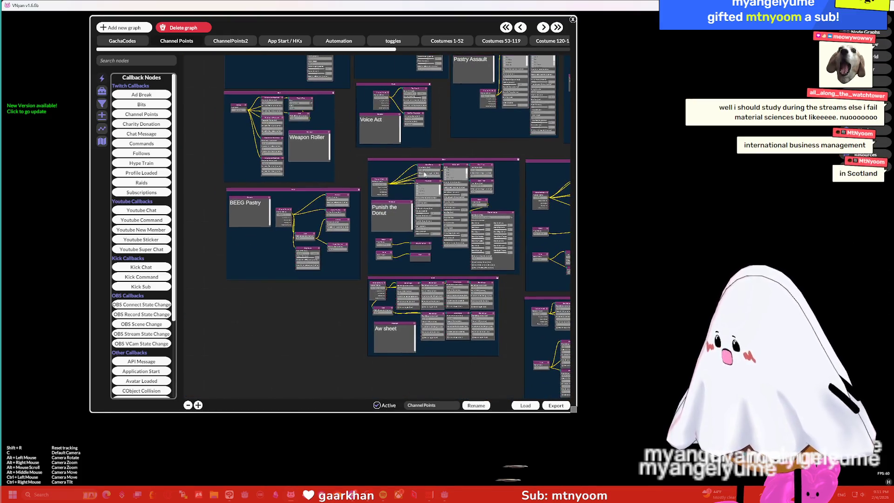
pyautogui.moveTo(366, 226); pyautogui.dragTo(372, 264)
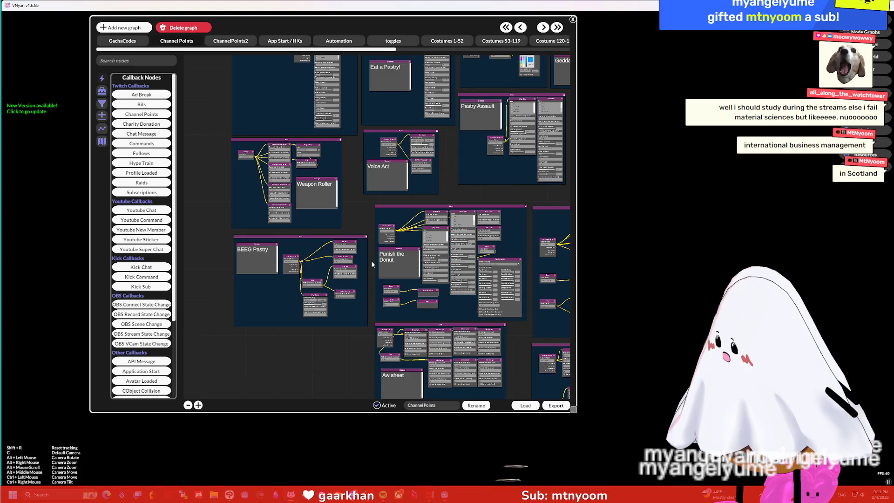
pyautogui.moveTo(456, 177)
pyautogui.mouseDown()
pyautogui.moveTo(455, 245)
pyautogui.moveTo(382, 233)
pyautogui.moveTo(422, 223)
pyautogui.mouseUp()
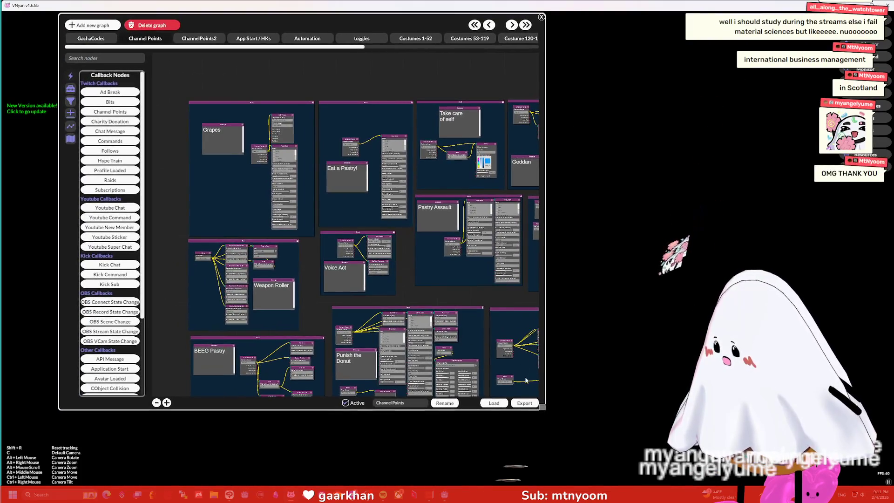
pyautogui.moveTo(542, 406); pyautogui.dragTo(657, 448)
pyautogui.moveTo(584, 102); pyautogui.dragTo(373, 78)
pyautogui.moveTo(460, 261); pyautogui.dragTo(614, 216)
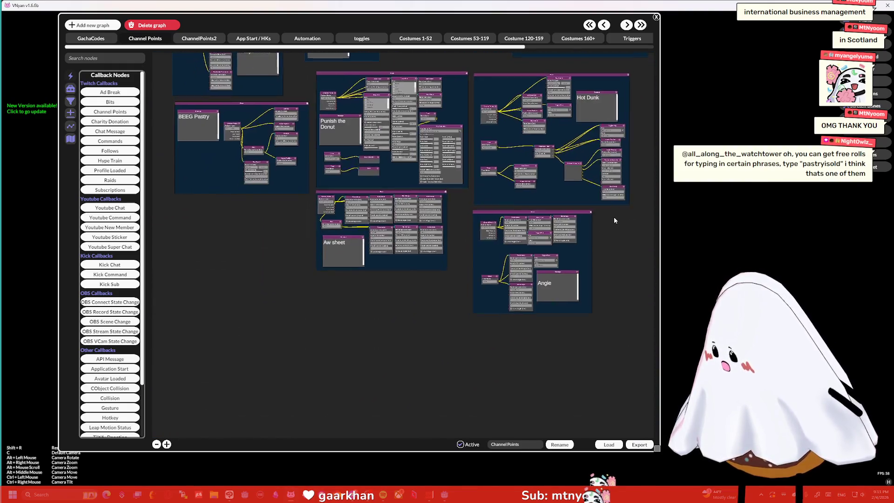
pyautogui.scroll(5, 338, 295)
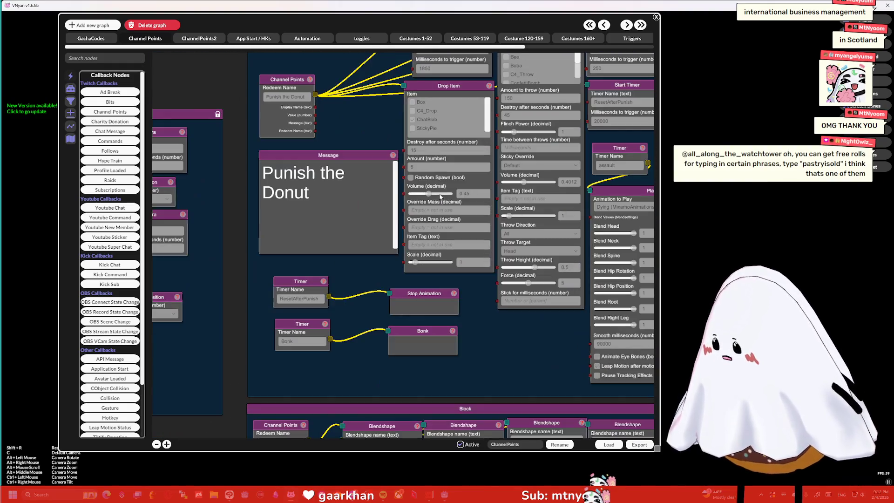
pyautogui.scroll(-5, 434, 168)
pyautogui.scroll(-1, 478, 113)
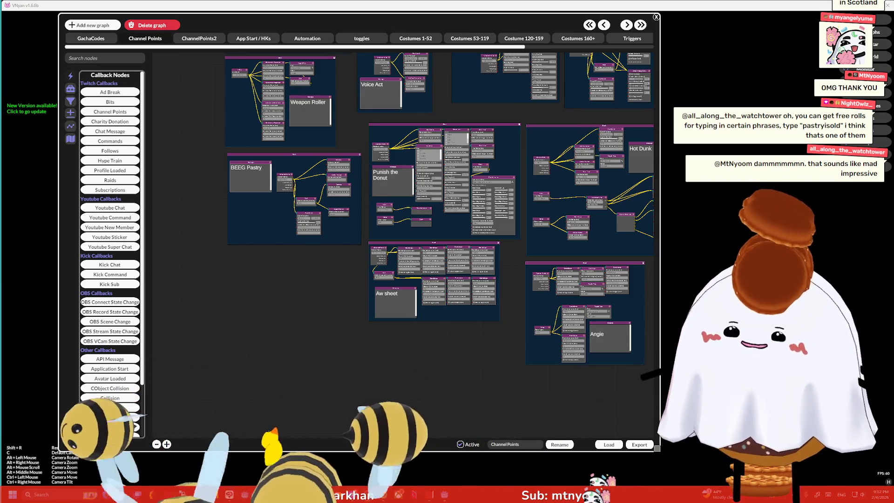
pyautogui.press('Escape')
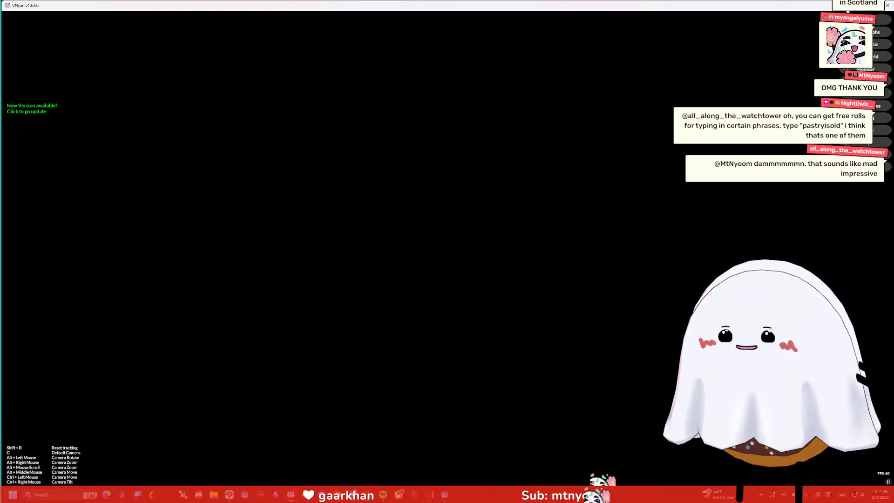
# Back in Godot, save and run the project, then go from Start to the gate scene
pyautogui.hotkey('alt', 'Tab')
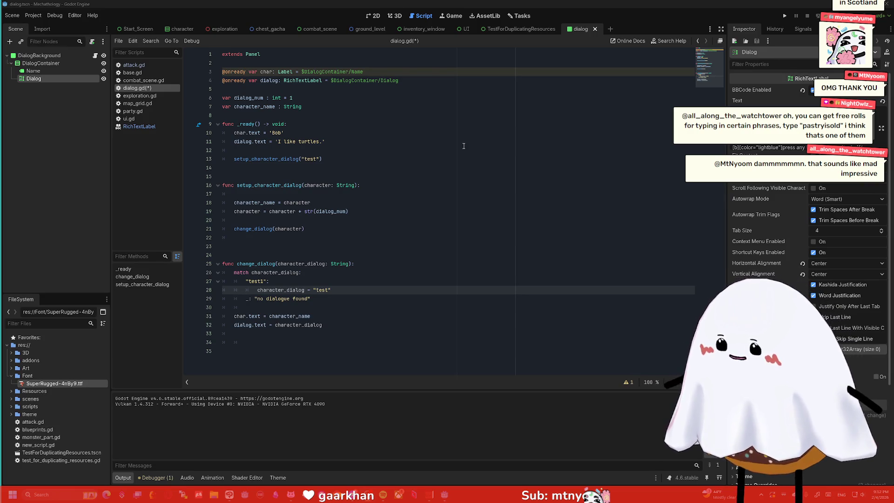
pyautogui.click(548, 159)
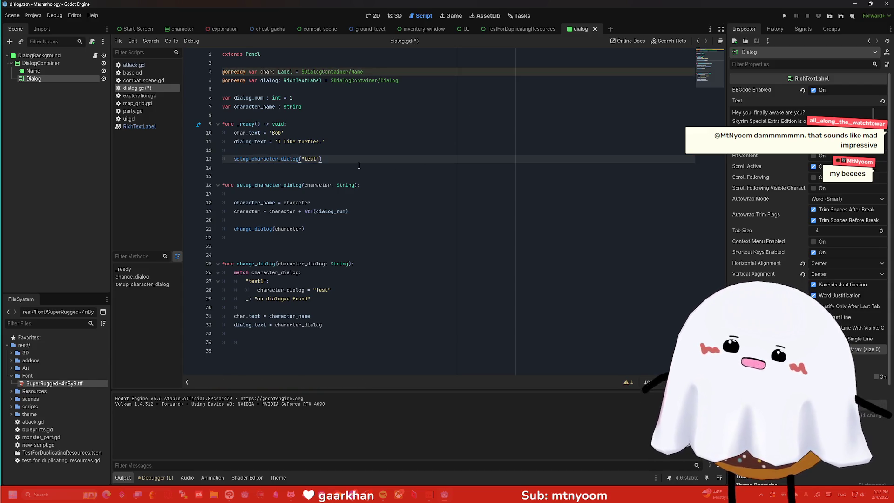
pyautogui.click(785, 16)
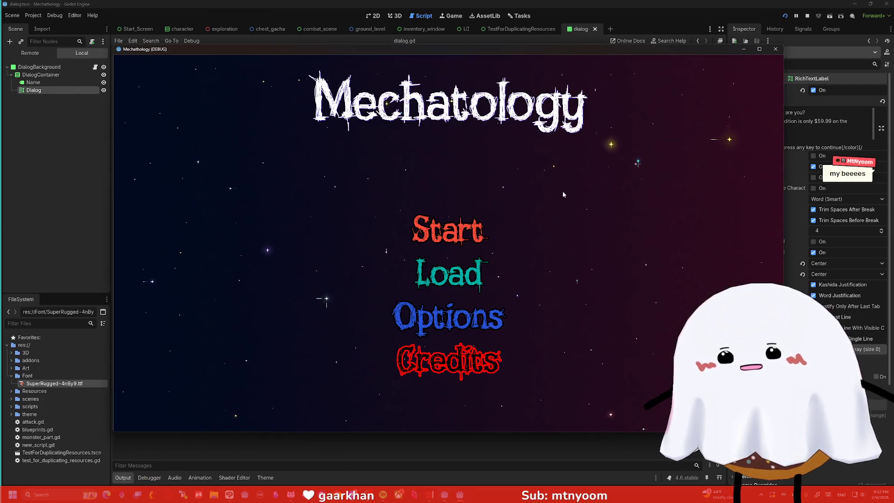
pyautogui.click(450, 231)
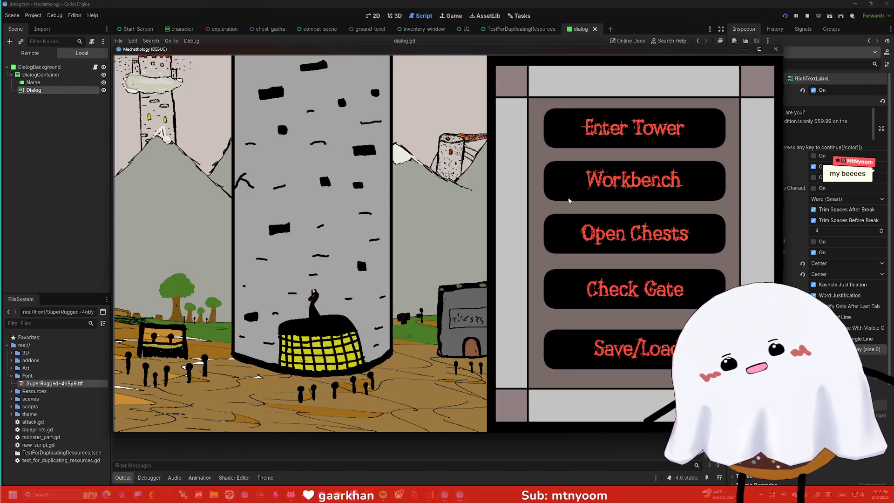
pyautogui.click(619, 288)
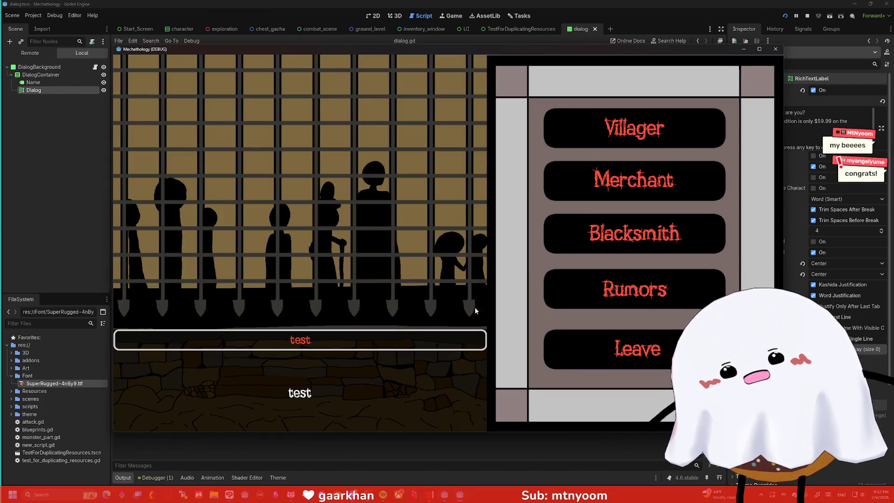
# Close the running game window and look at the line 28 dialog assignment
pyautogui.click(776, 49)
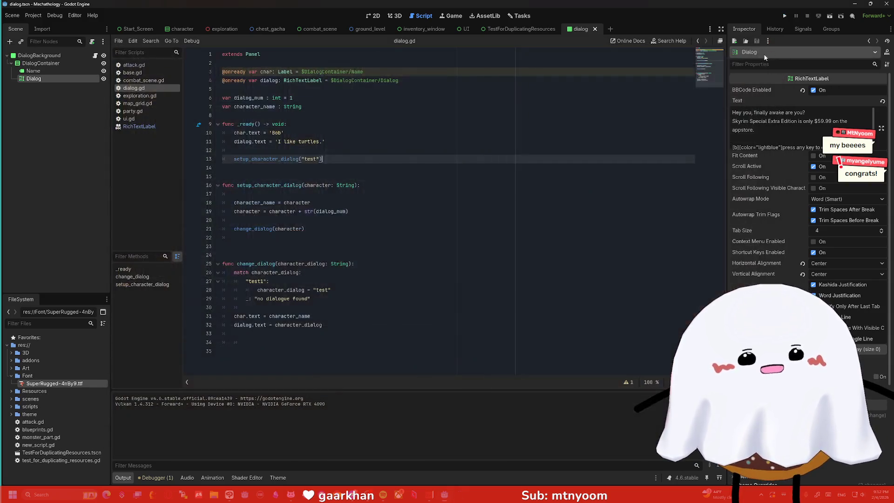
pyautogui.moveTo(331, 290); pyautogui.dragTo(257, 290)
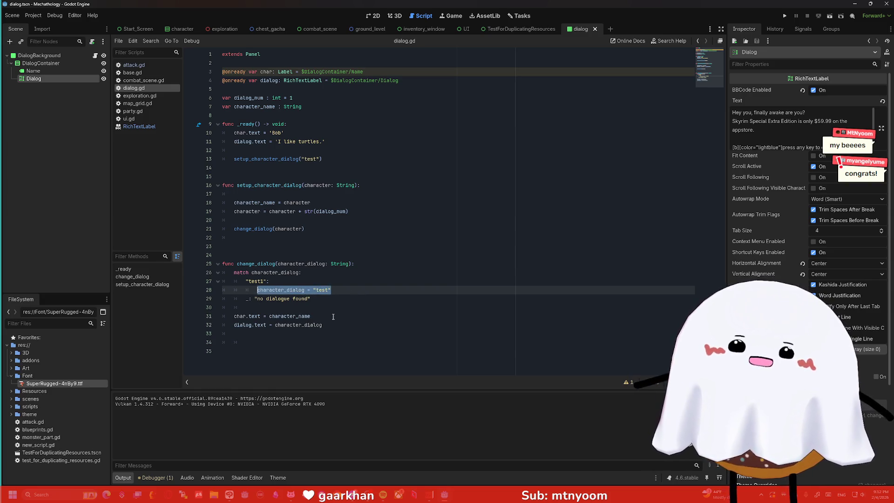
pyautogui.click(352, 293)
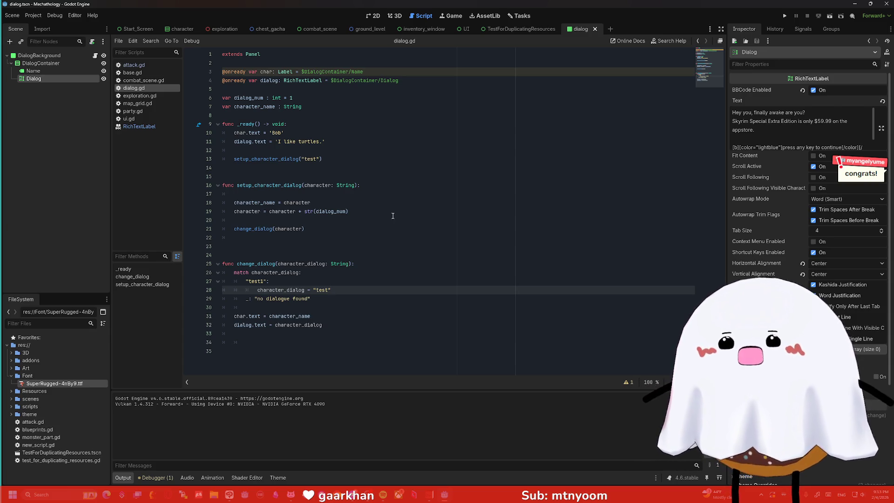
# Change the setup argument to "blacksmith" and the match case to "blacksmith1", adding a blank line below dialog_num
pyautogui.doubleClick(316, 159)
pyautogui.write('blacksmith')
pyautogui.moveTo(260, 281); pyautogui.dragTo(248, 281)
pyautogui.write('blacksmith')
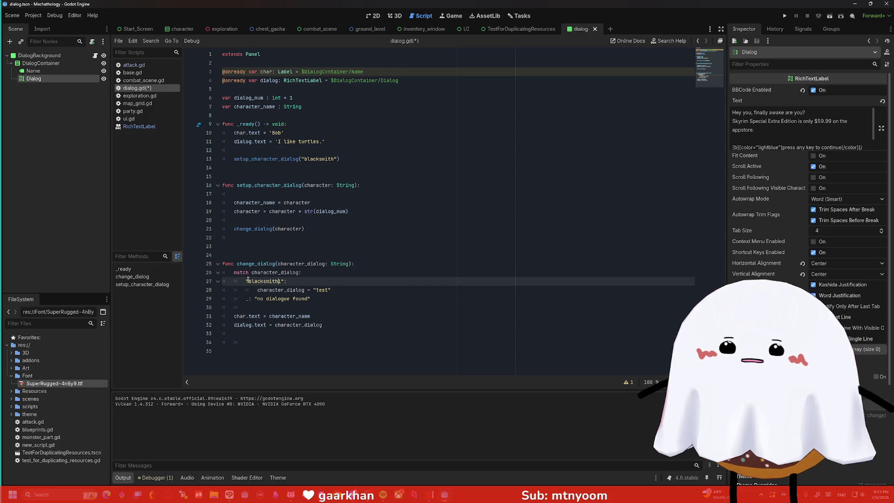
pyautogui.doubleClick(291, 98)
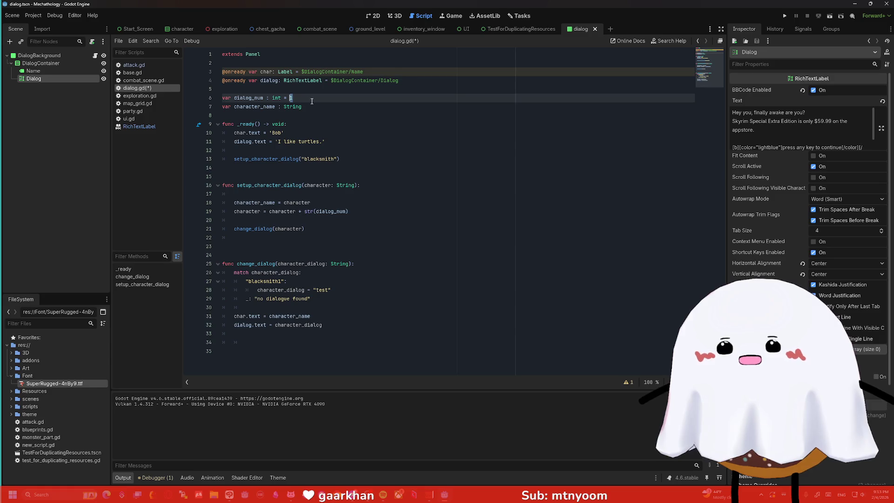
pyautogui.press('Return')
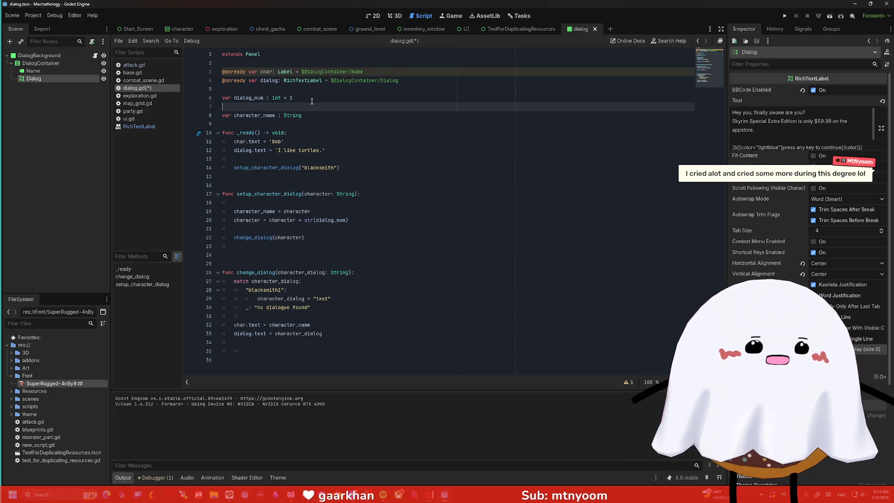
# Begin declaring var character_dialog_states below dialog_num, first drafting it as an array holding blacksmith
pyautogui.write('var ')
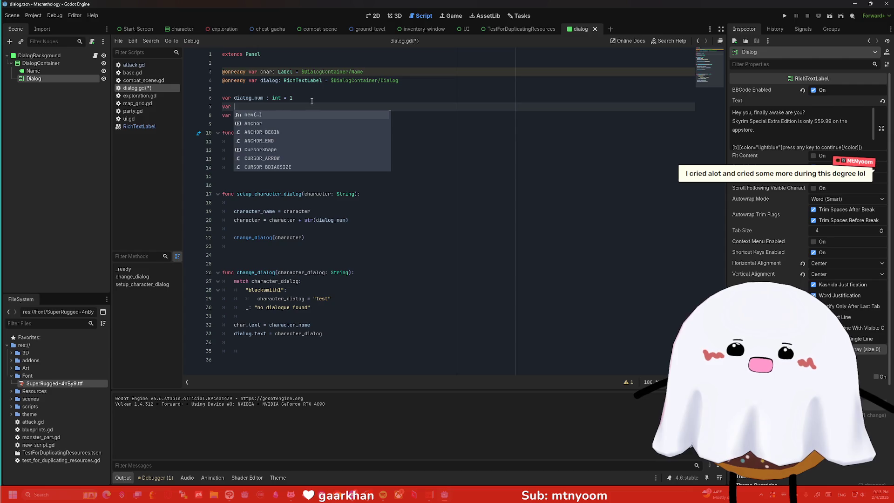
pyautogui.write('dialog')
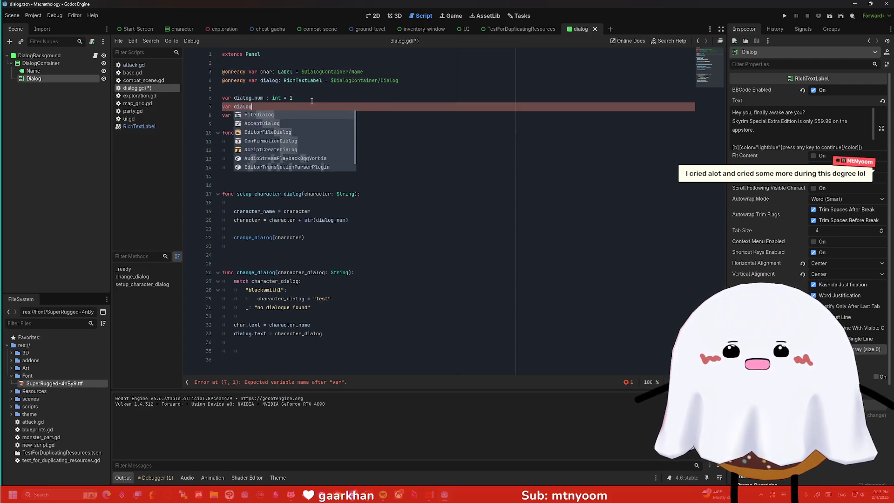
pyautogui.press('BackSpace')
pyautogui.press('BackSpace')
pyautogui.press('BackSpace')
pyautogui.press('BackSpace')
pyautogui.press('BackSpace')
pyautogui.press('BackSpace')
pyautogui.write('charac')
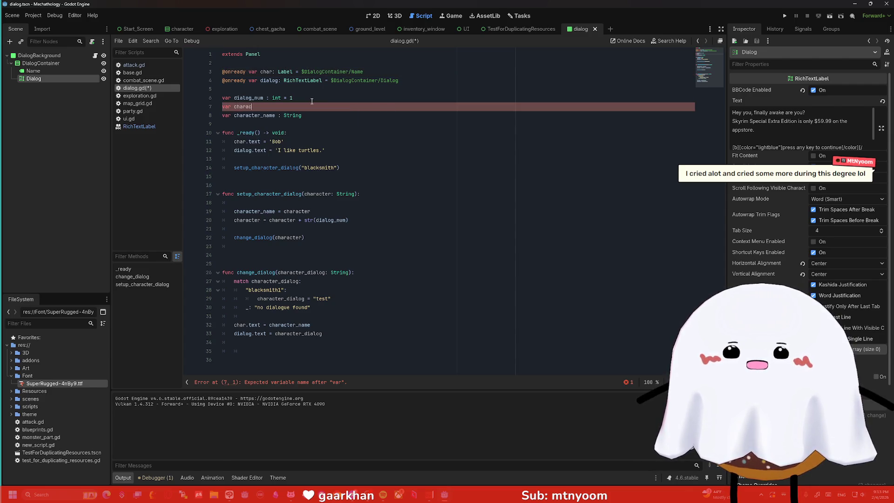
pyautogui.write('ter_dialog_')
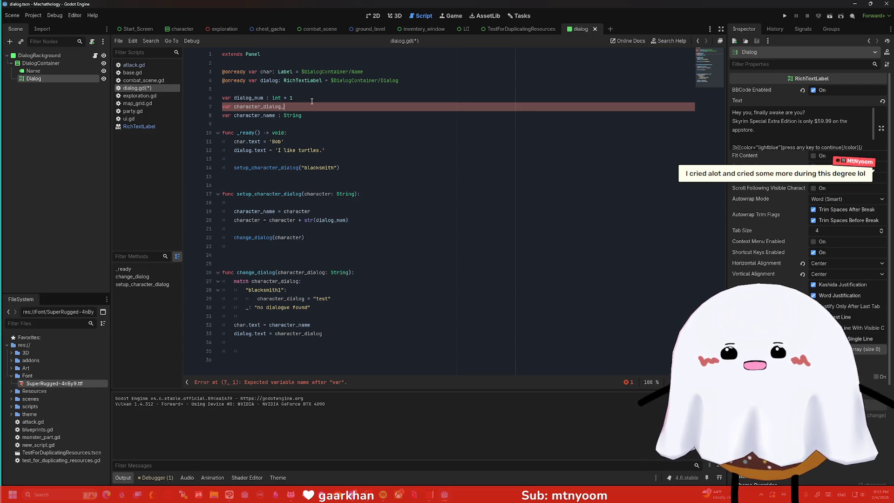
pyautogui.write('states { bl')
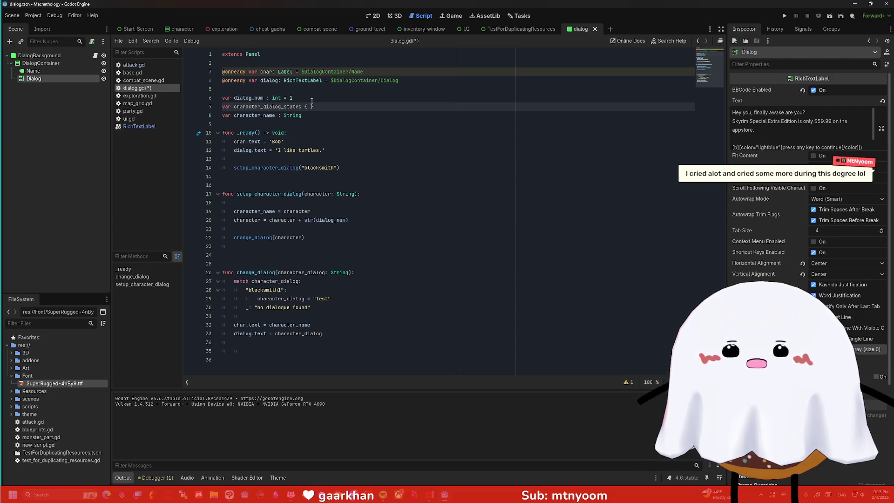
pyautogui.write('ack')
pyautogui.press('BackSpace')
pyautogui.press('BackSpace')
pyautogui.press('BackSpace')
pyautogui.write('blacksmith')
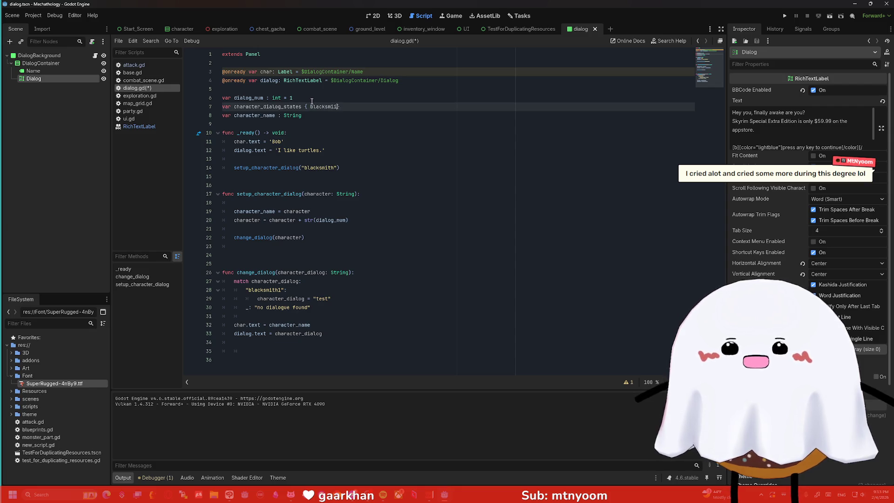
pyautogui.write(':')
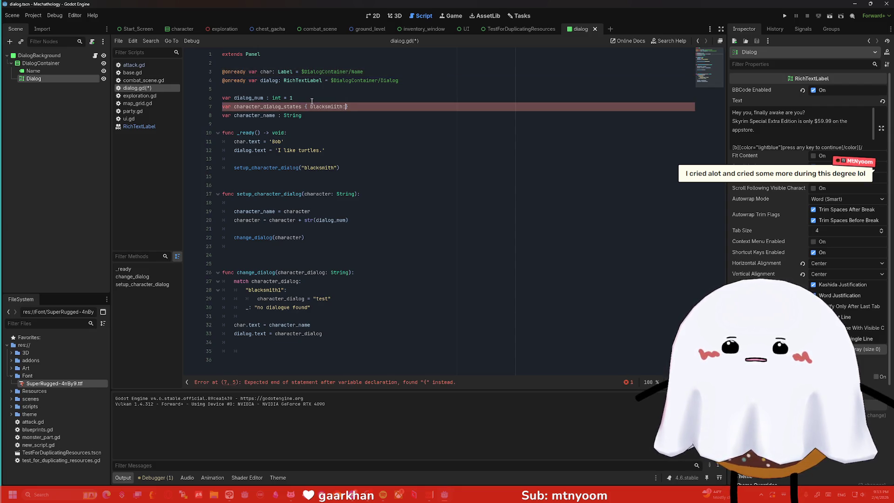
pyautogui.press('BackSpace')
pyautogui.press('BackSpace')
pyautogui.press('BackSpace')
pyautogui.write('var')
pyautogui.press('BackSpace')
pyautogui.press('BackSpace')
pyautogui.press('BackSpace')
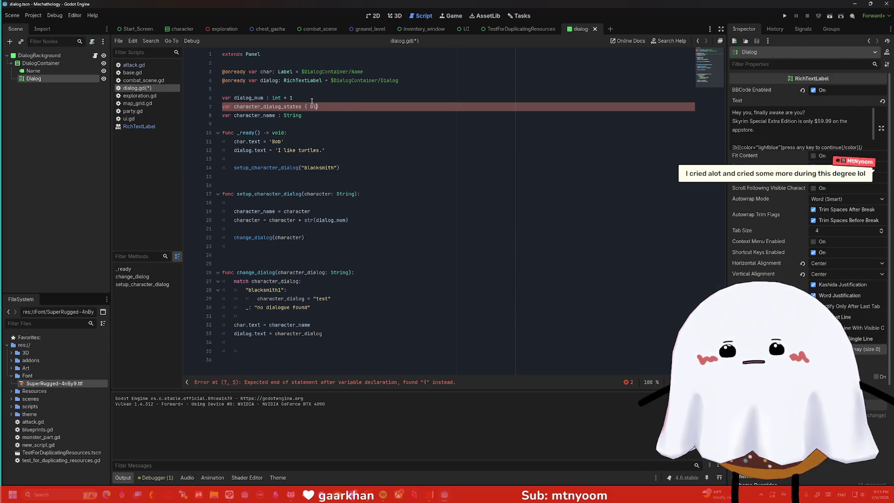
pyautogui.write('b')
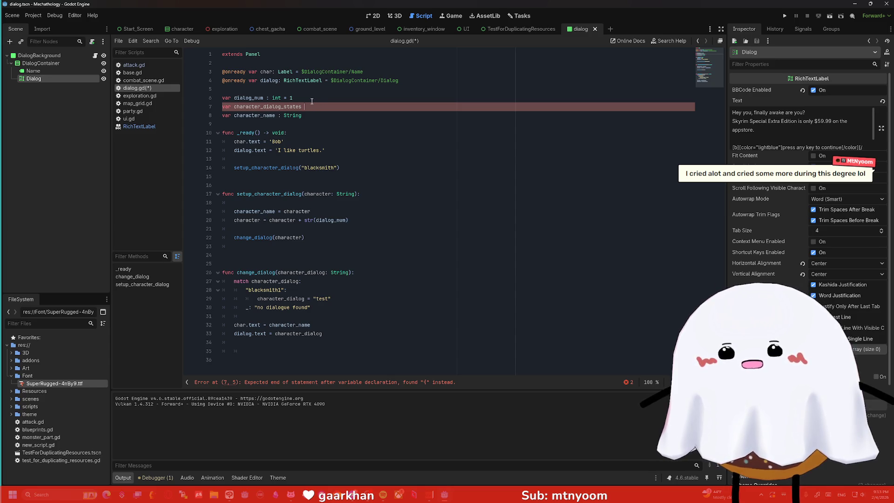
pyautogui.write(': array At')
pyautogui.press('BackSpace')
pyautogui.press('BackSpace')
pyautogui.write('= [bl')
pyautogui.write('acksmith')
pyautogui.write(' =')
pyautogui.press('BackSpace')
pyautogui.press('BackSpace')
pyautogui.press('BackSpace')
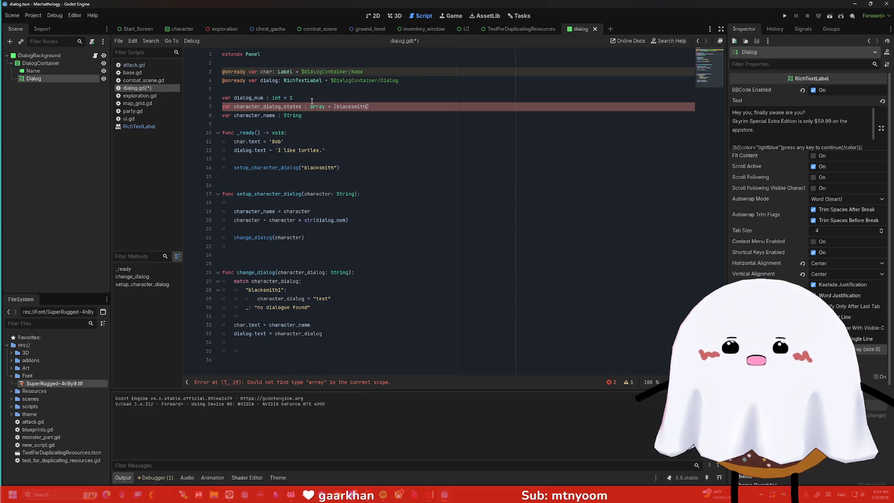
# Change its type to Dictionary via autocomplete and set the value to {blacksmith: 1}
pyautogui.doubleClick(313, 106)
pyautogui.write('d')
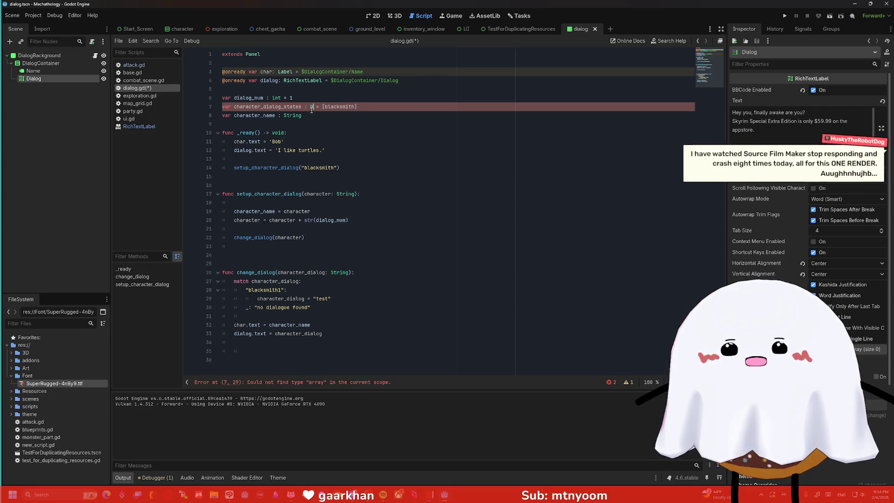
pyautogui.press('Return')
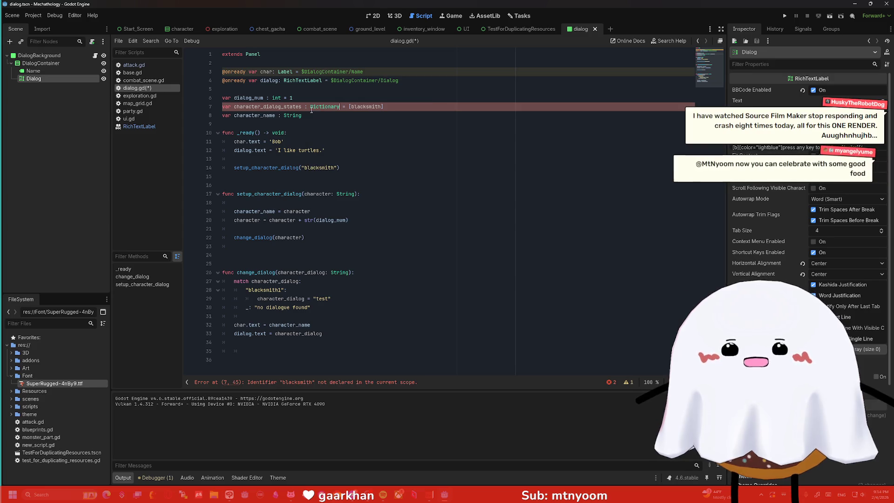
pyautogui.click(382, 106)
pyautogui.write('"')
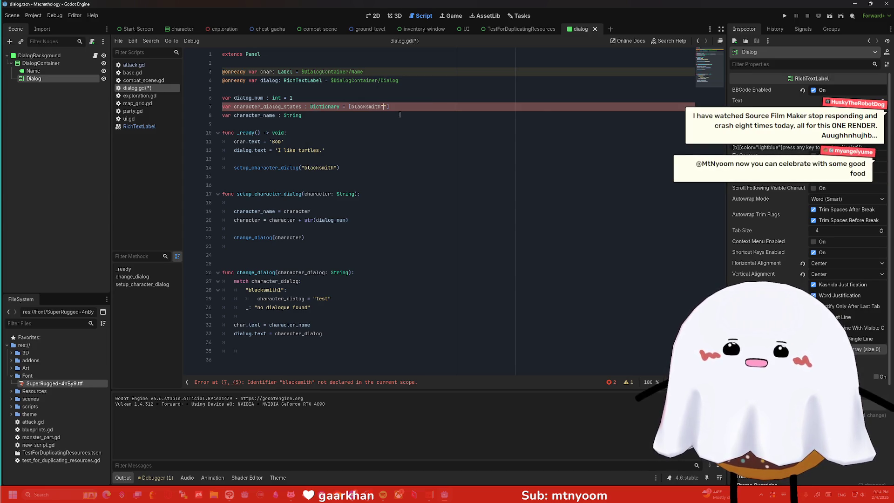
pyautogui.press('BackSpace')
pyautogui.press('BackSpace')
pyautogui.press('BackSpace')
pyautogui.press('BackSpace')
pyautogui.press('BackSpace')
pyautogui.press('BackSpace')
pyautogui.write('{blacksmith,')
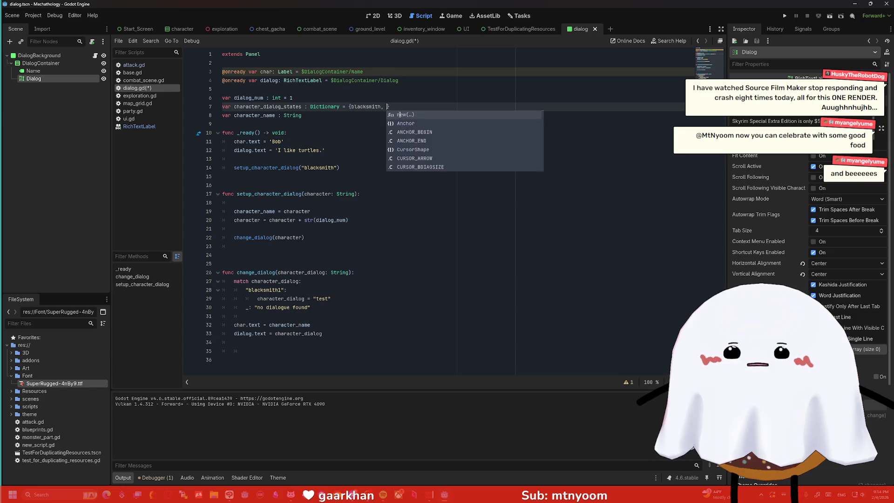
pyautogui.press('BackSpace')
pyautogui.press('BackSpace')
pyautogui.write(': 1}')
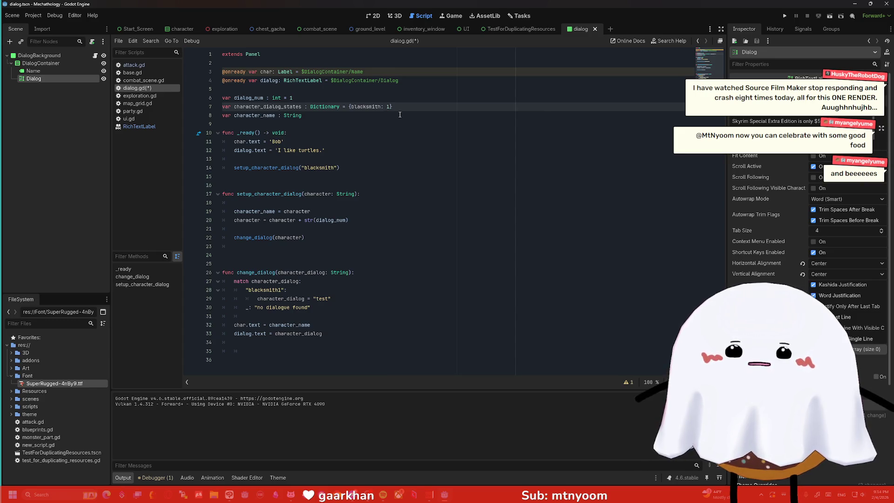
pyautogui.click(398, 114)
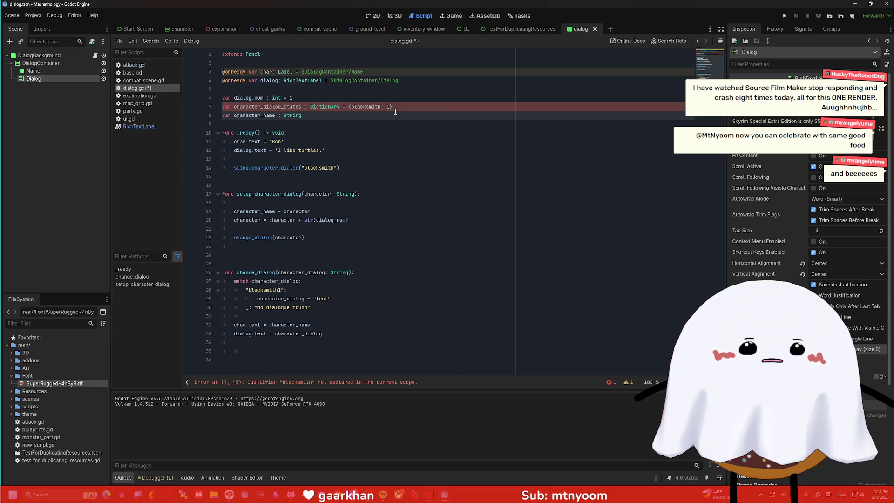
pyautogui.click(320, 109)
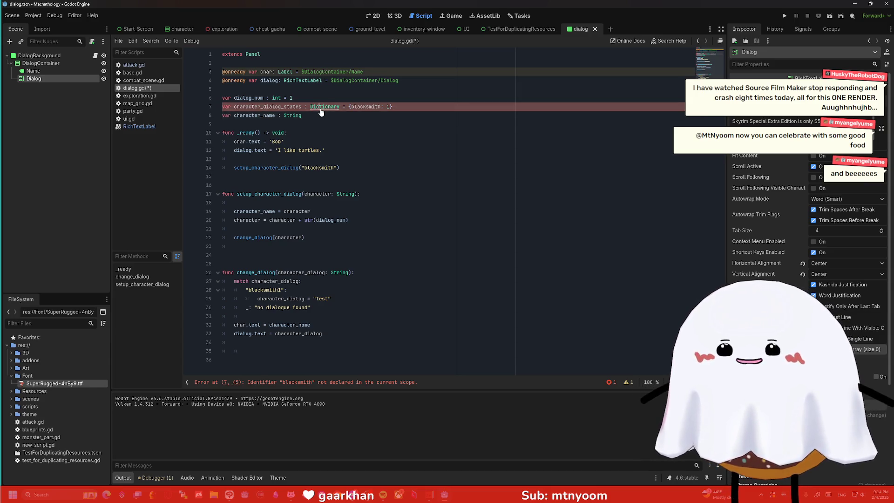
# Check the Dictionary docs, then try wrapping the value 1 on line 7 in quotes
pyautogui.keyDown('ctrl'); pyautogui.click(321, 109); pyautogui.keyUp('ctrl')
pyautogui.scroll(-3, 391, 168)
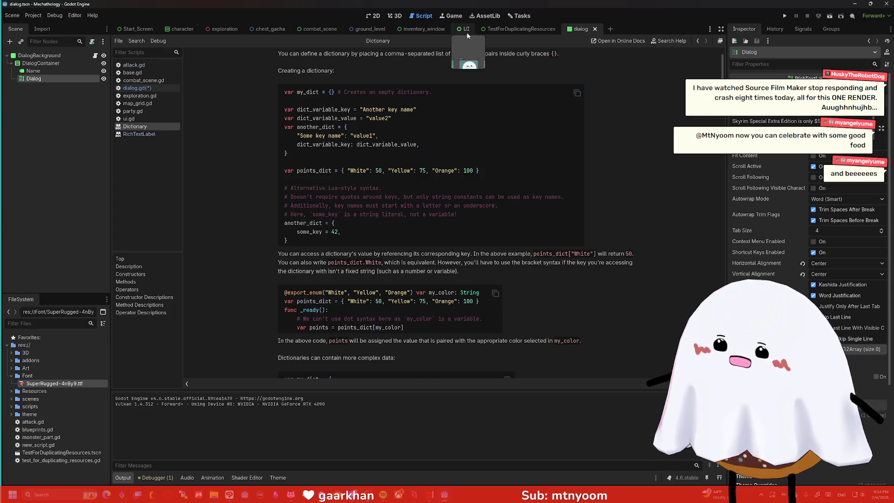
pyautogui.click(137, 87)
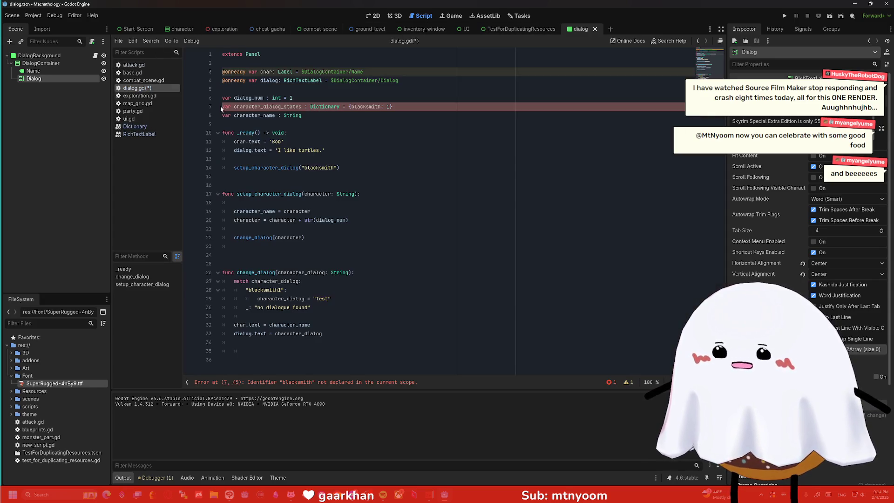
pyautogui.click(387, 107)
pyautogui.write('"')
pyautogui.press('Right')
pyautogui.write('"')
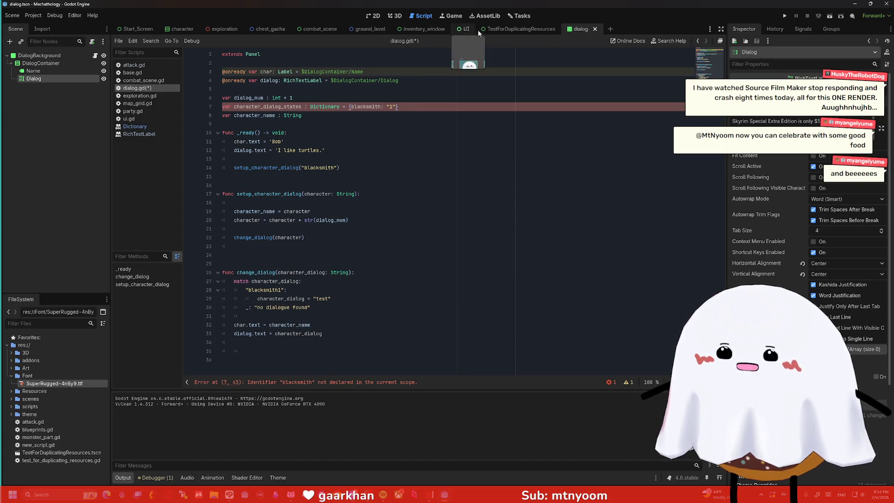
# After rechecking the docs, remove the quotes around 1 and quote the blacksmith key instead
pyautogui.click(145, 129)
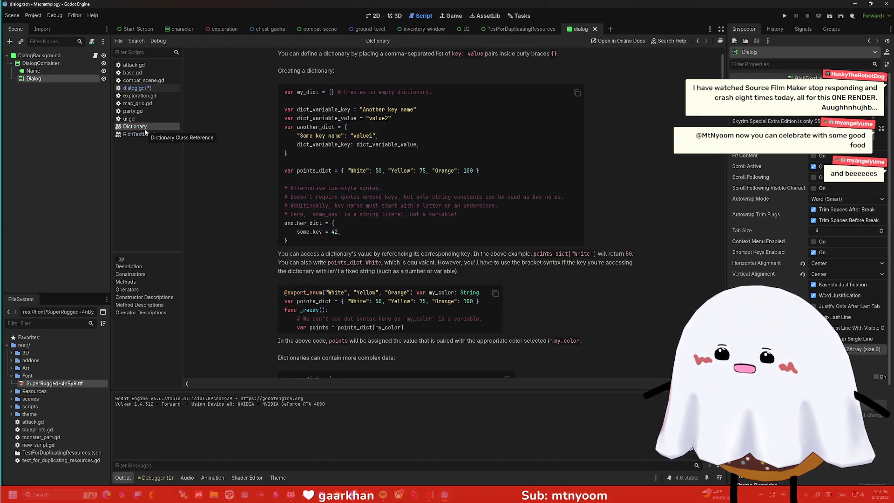
pyautogui.click(137, 88)
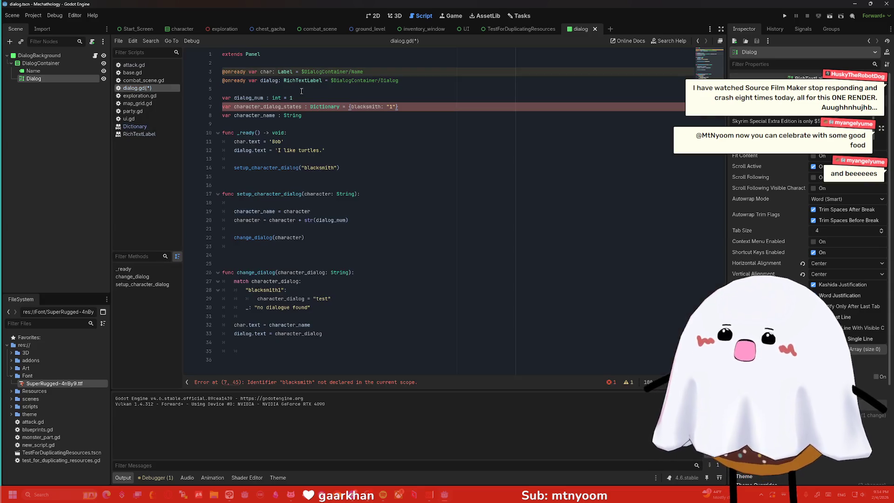
pyautogui.press('BackSpace')
pyautogui.press('Left')
pyautogui.press('BackSpace')
pyautogui.click(380, 108)
pyautogui.write('"')
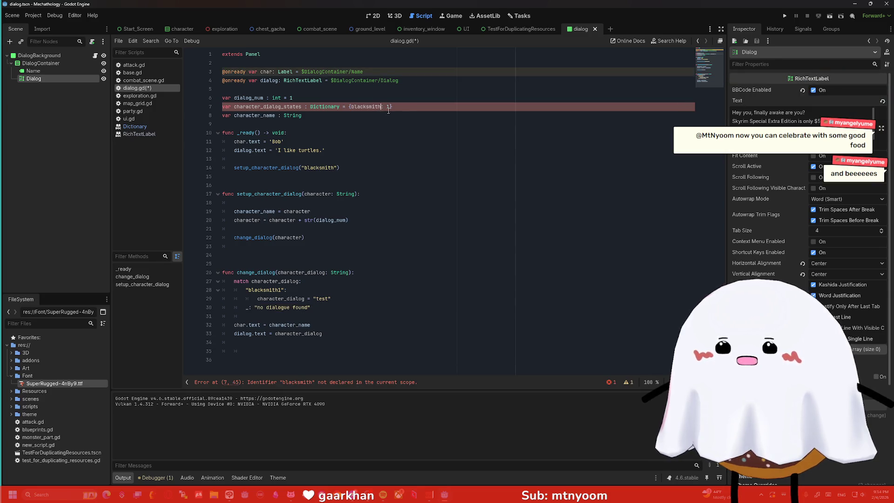
pyautogui.click(353, 107)
pyautogui.write('"')
pyautogui.write('"')
pyautogui.click(421, 111)
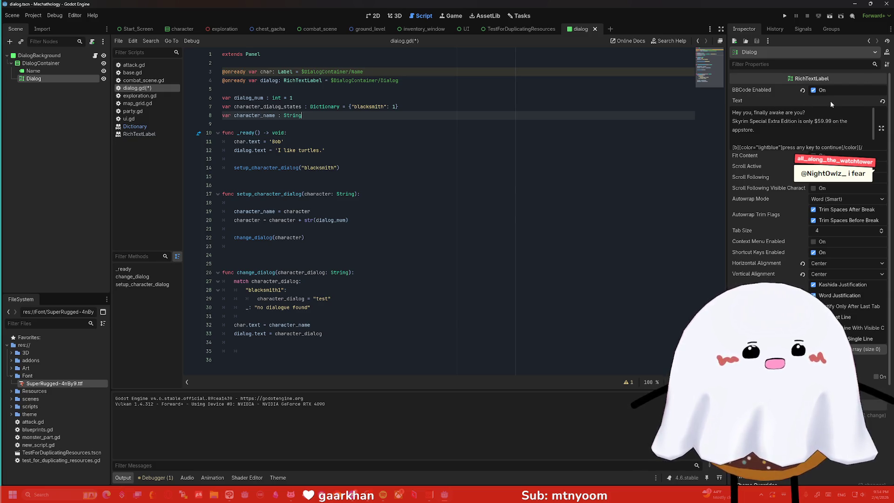
pyautogui.moveTo(794, 102)
pyautogui.write('=')
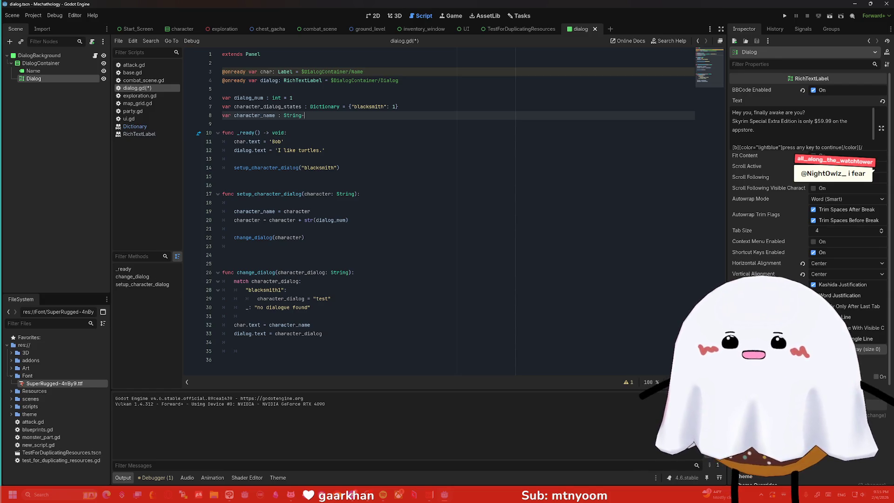
pyautogui.write('-')
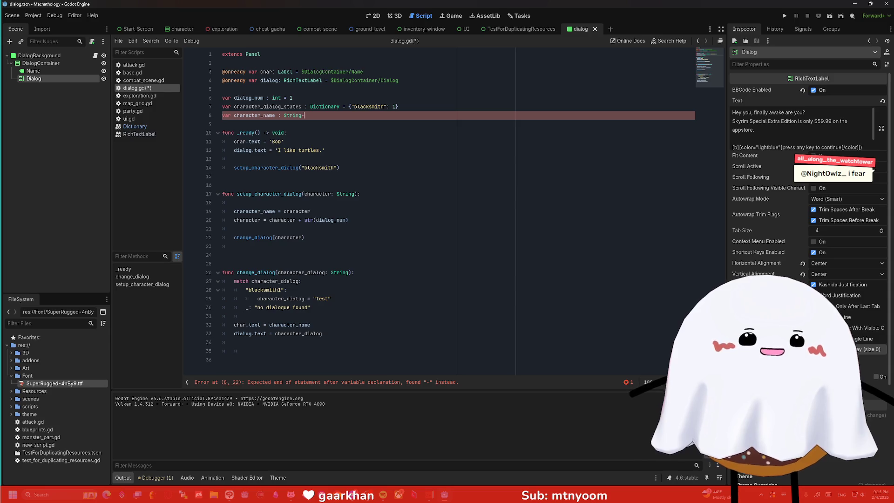
pyautogui.press('BackSpace')
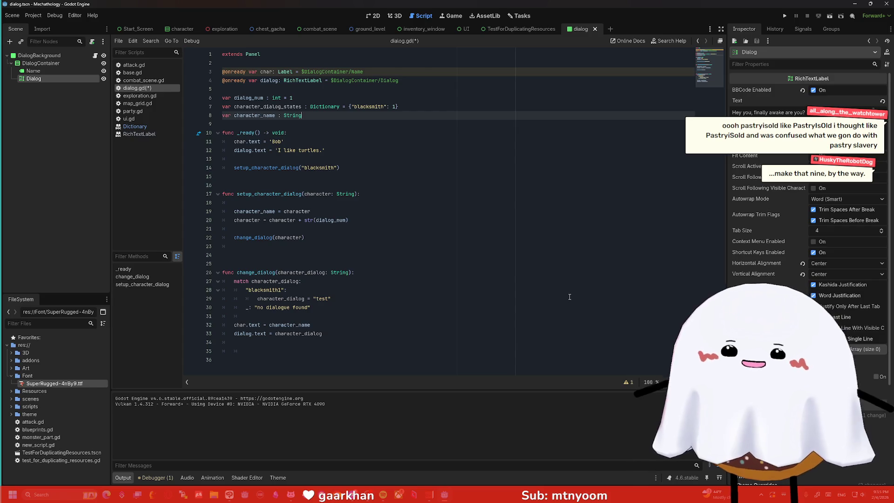
pyautogui.hotkey('alt', 'Tab')
# Review all six GachaCodes graph blocks in an enlarged window, then close it and minimise VNyan
pyautogui.click(872, 32)
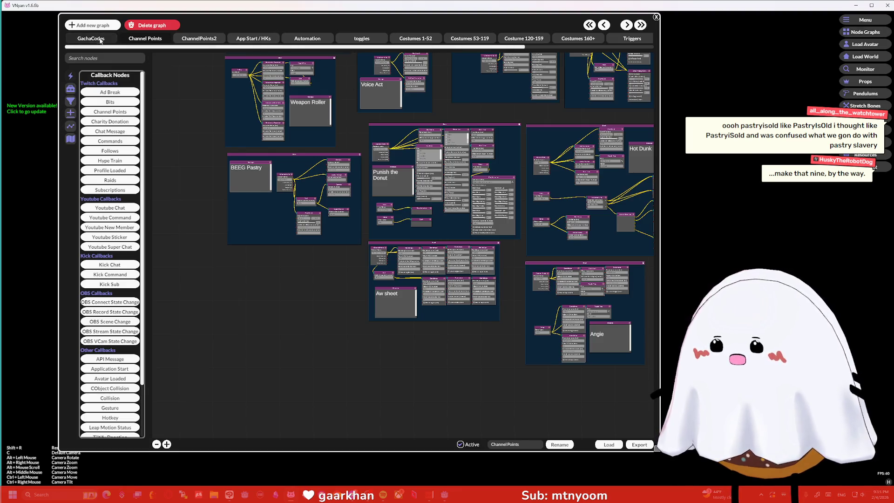
pyautogui.click(91, 38)
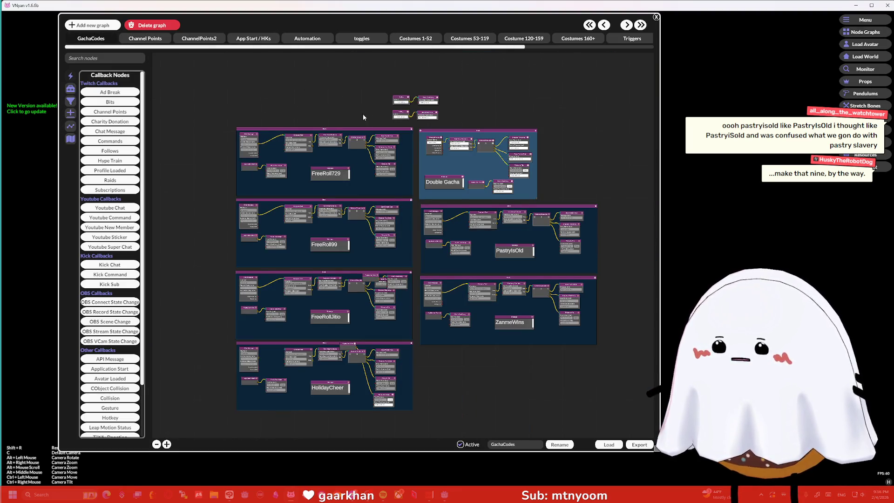
pyautogui.scroll(5, 363, 117)
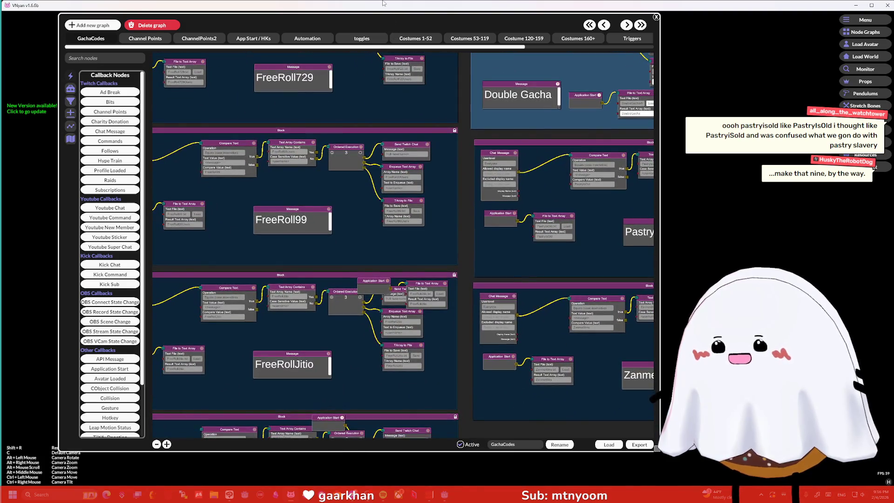
pyautogui.scroll(-5, 457, 129)
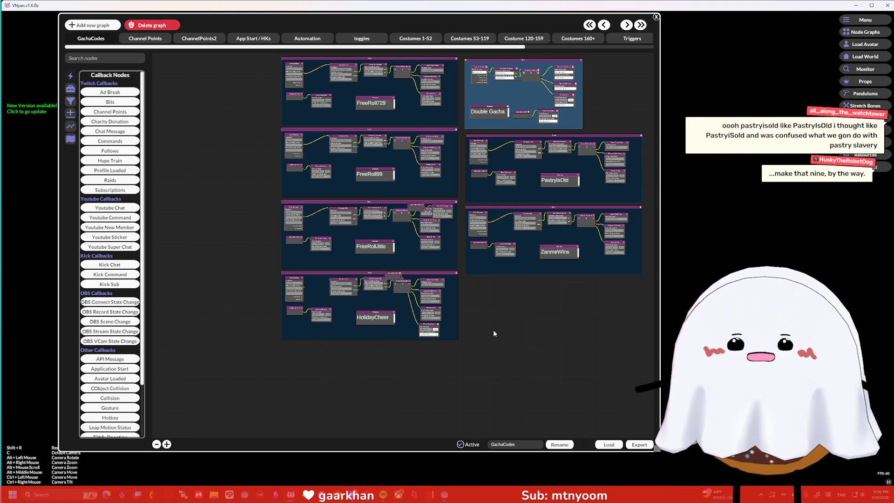
pyautogui.moveTo(656, 448)
pyautogui.mouseDown()
pyautogui.moveTo(727, 484)
pyautogui.moveTo(754, 486)
pyautogui.mouseUp()
pyautogui.scroll(6, 560, 351)
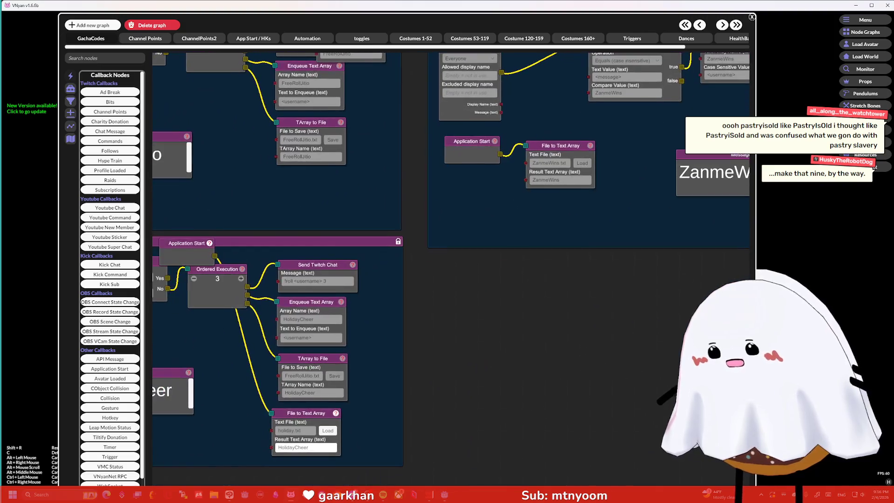
pyautogui.scroll(-8, 665, 375)
pyautogui.scroll(4, 621, 360)
pyautogui.moveTo(625, 357)
pyautogui.mouseDown()
pyautogui.moveTo(588, 387)
pyautogui.moveTo(555, 380)
pyautogui.mouseUp()
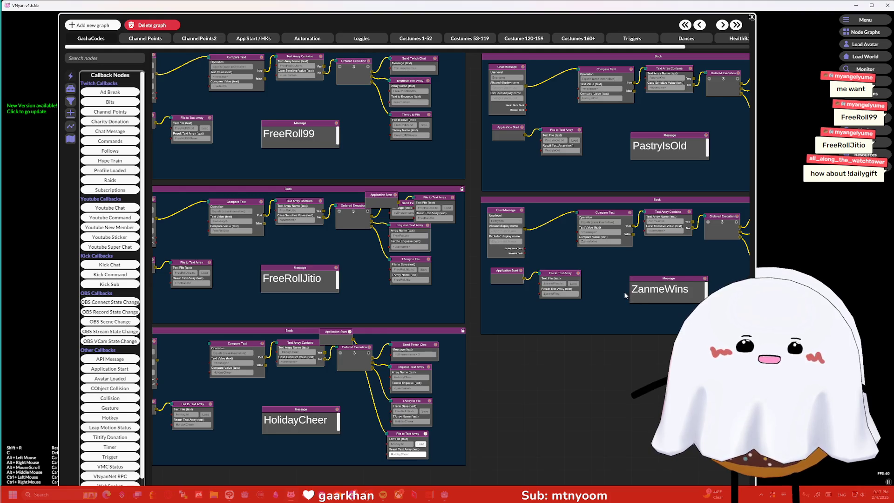
pyautogui.click(751, 17)
pyautogui.click(856, 6)
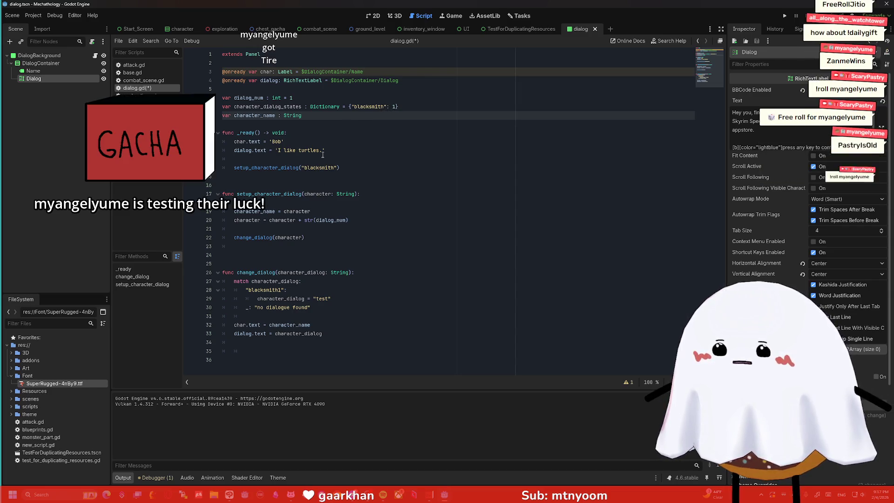
# Delete 'character = character + str(dialog_num)' from setup_character_dialog in dialog.gd
pyautogui.click(256, 225)
pyautogui.moveTo(256, 225); pyautogui.dragTo(215, 223)
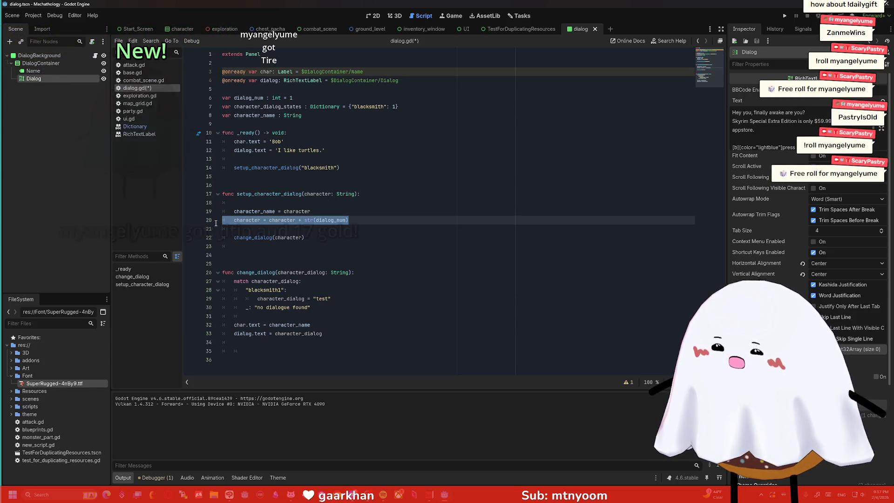
pyautogui.press('BackSpace')
pyautogui.press('BackSpace')
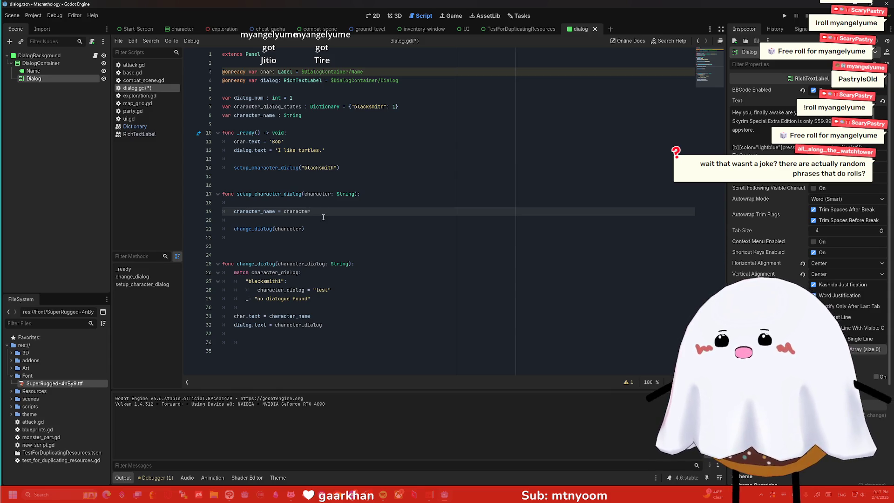
pyautogui.moveTo(419, 107)
pyautogui.mouseDown()
pyautogui.moveTo(318, 108)
pyautogui.moveTo(363, 107)
pyautogui.moveTo(351, 108)
pyautogui.mouseUp()
pyautogui.click(424, 106)
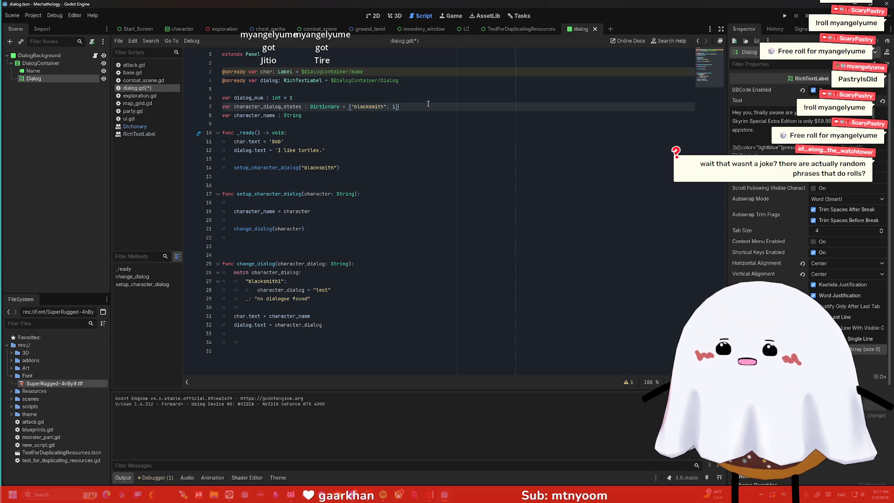
pyautogui.click(282, 281)
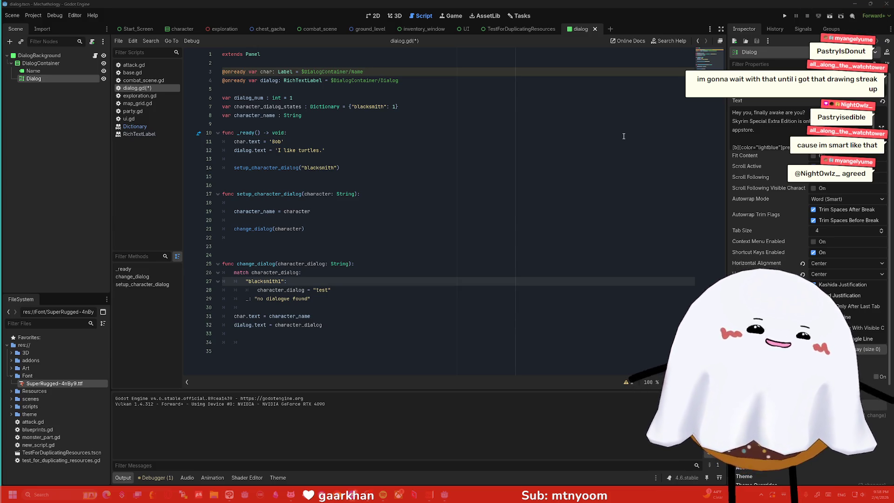
pyautogui.click(437, 151)
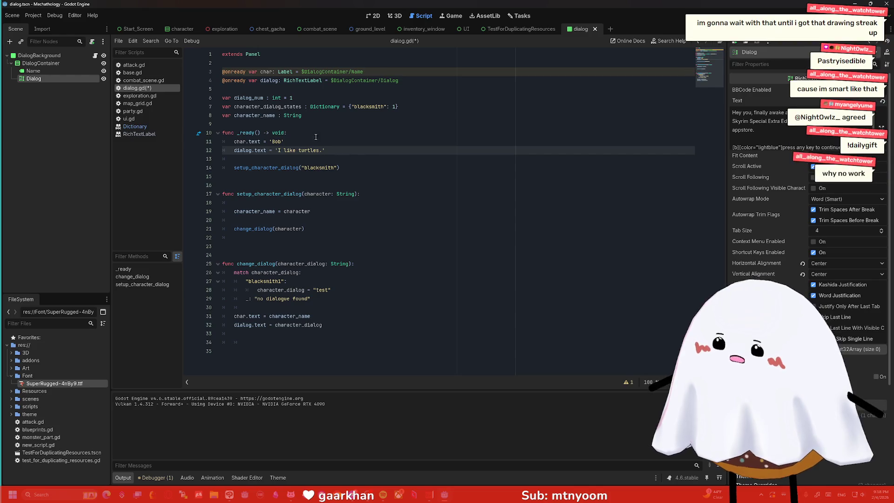
pyautogui.moveTo(399, 107); pyautogui.dragTo(354, 109)
pyautogui.click(351, 108)
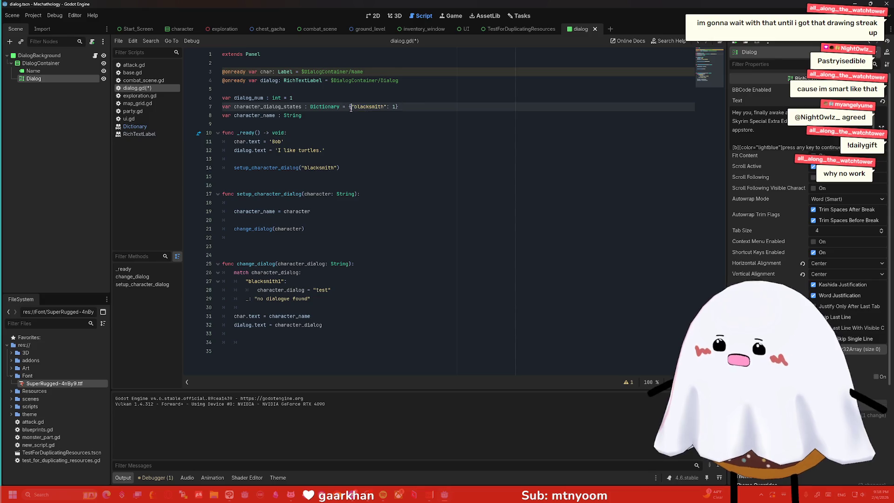
pyautogui.click(307, 219)
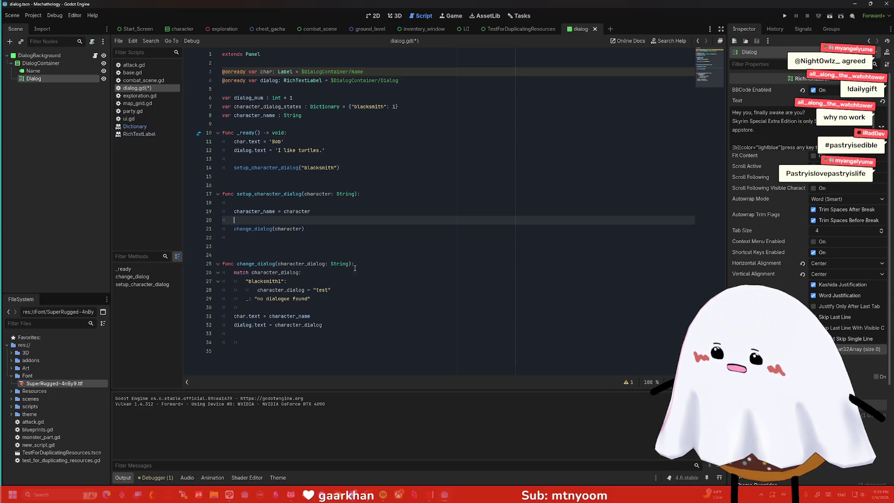
pyautogui.click(390, 267)
pyautogui.press('Return')
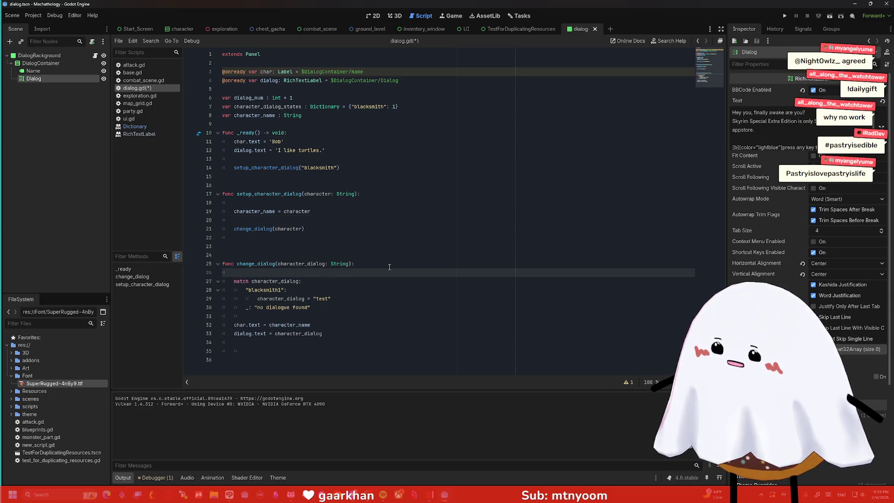
pyautogui.write('dia')
pyautogui.press('BackSpace')
pyautogui.press('BackSpace')
pyautogui.press('BackSpace')
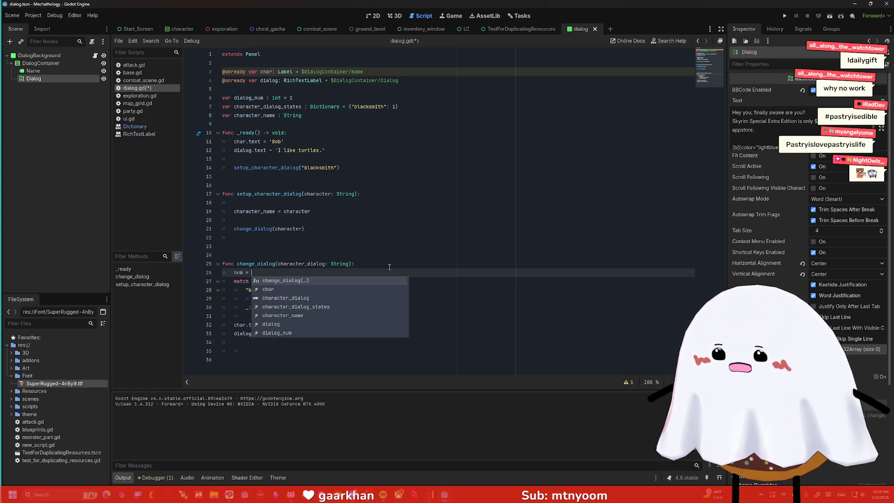
pyautogui.write('character')
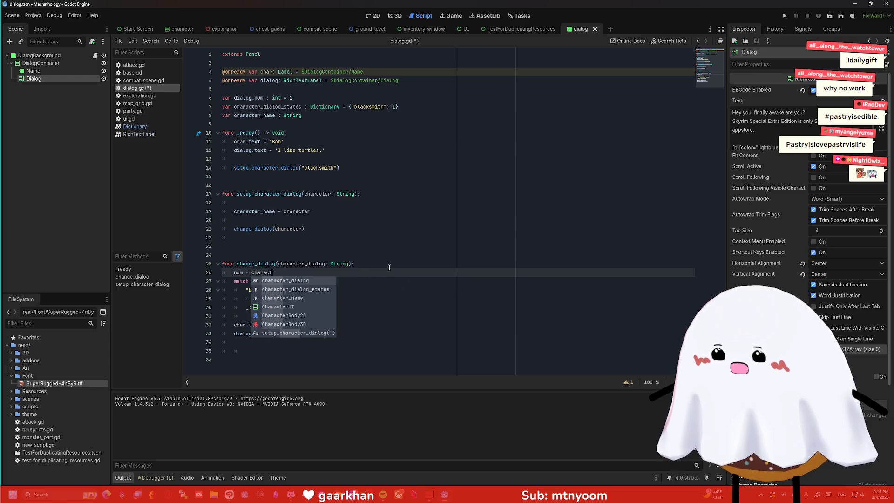
pyautogui.press('Return')
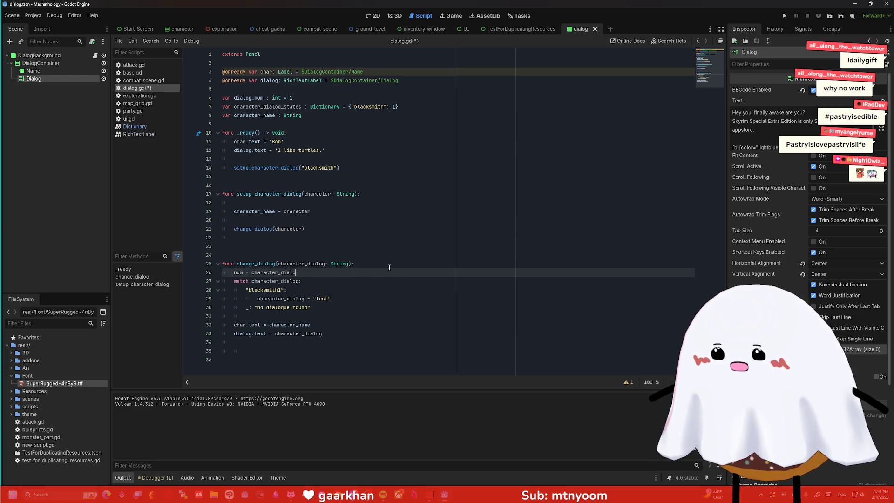
pyautogui.press('BackSpace')
pyautogui.press('BackSpace')
pyautogui.press('BackSpace')
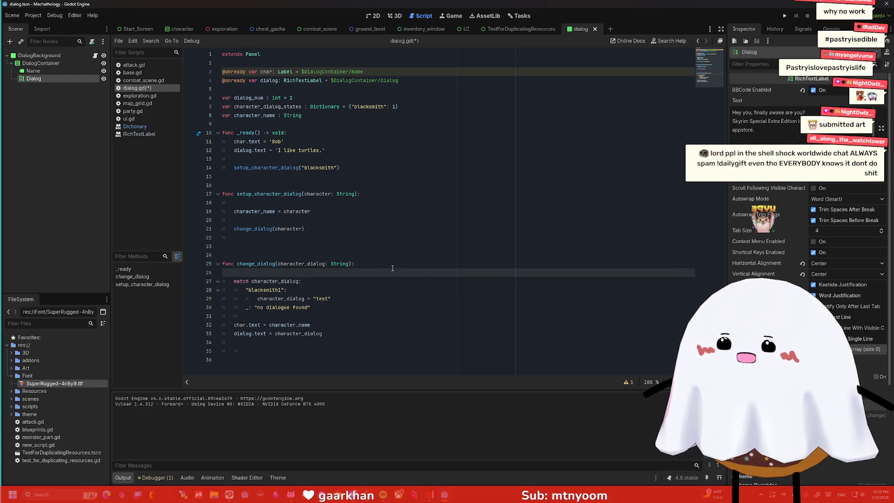
pyautogui.click(134, 126)
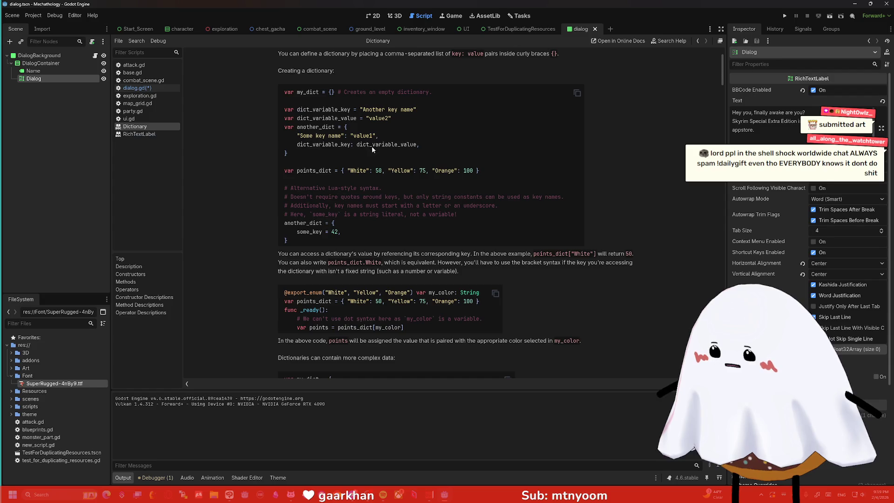
pyautogui.scroll(-5, 376, 152)
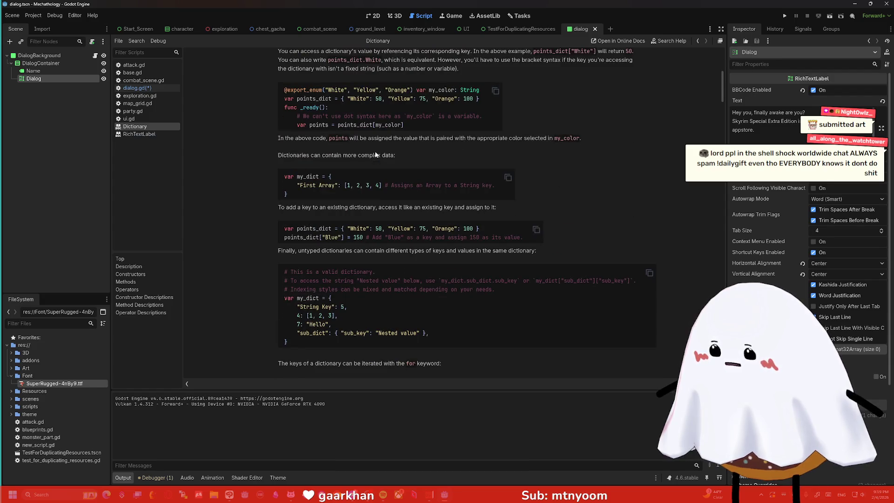
pyautogui.scroll(-1, 377, 154)
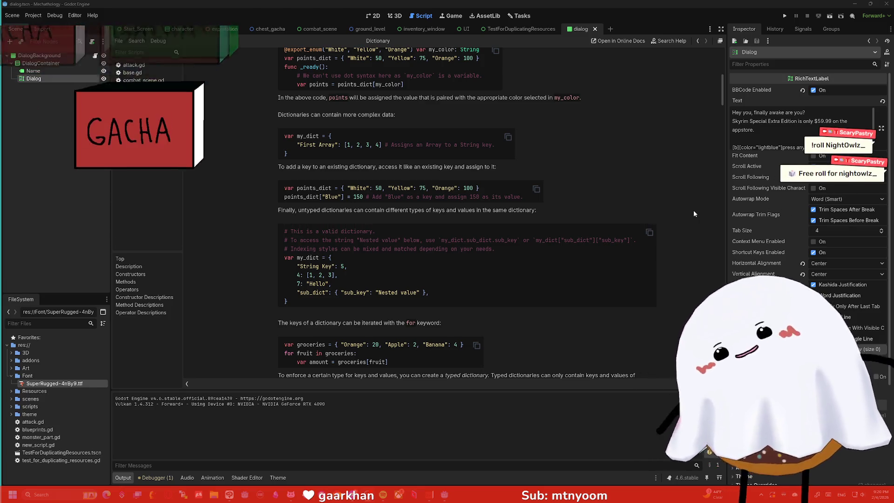
pyautogui.scroll(-3, 694, 210)
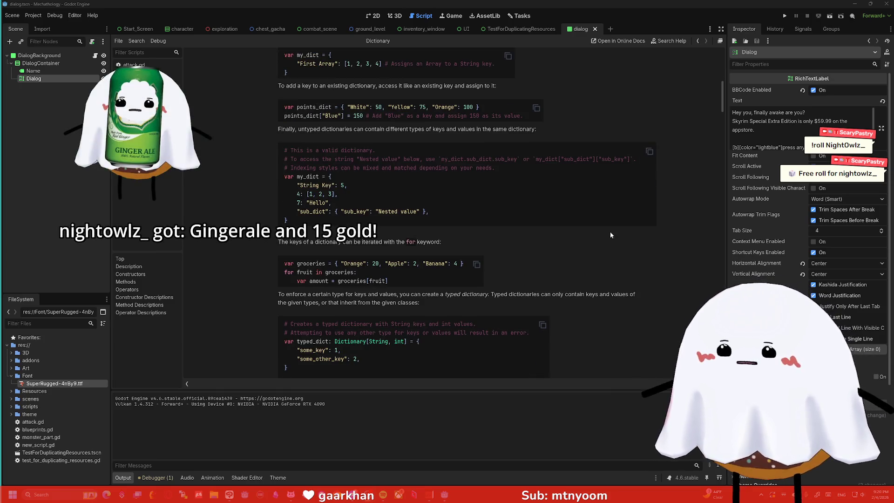
pyautogui.scroll(-3, 609, 233)
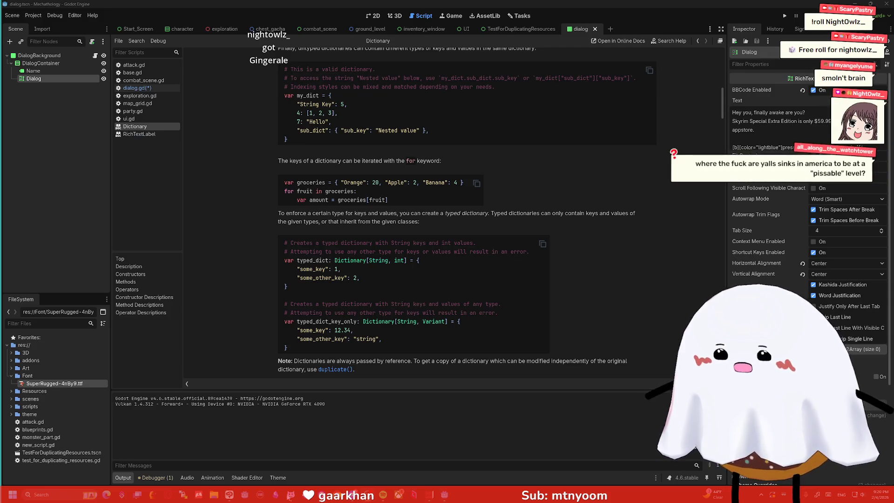
pyautogui.click(229, 495)
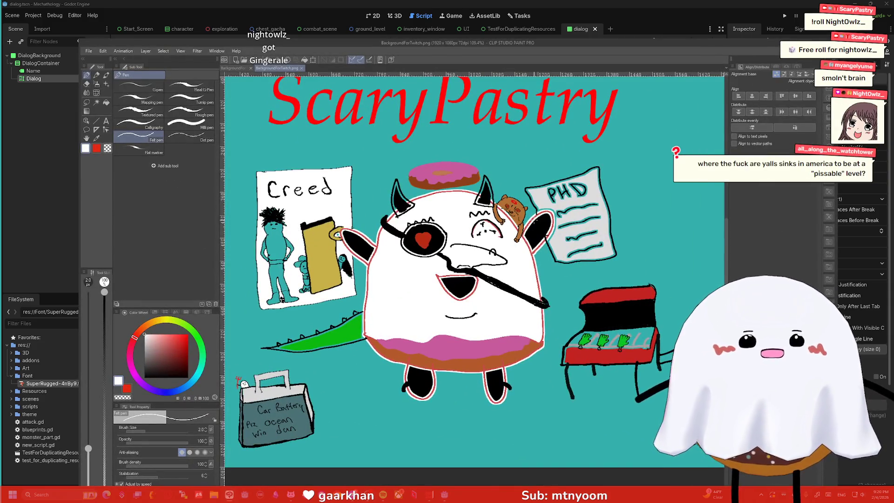
pyautogui.hotkey('ctrl', 'n')
pyautogui.press('Return')
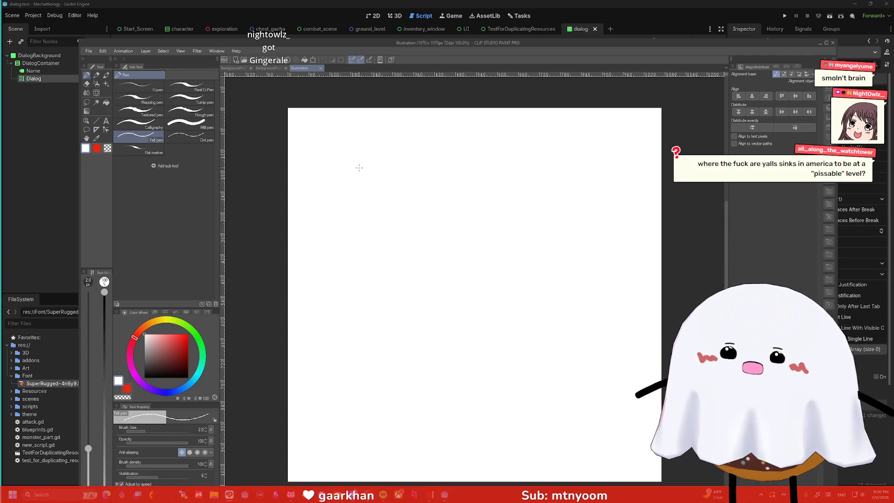
pyautogui.press('d')
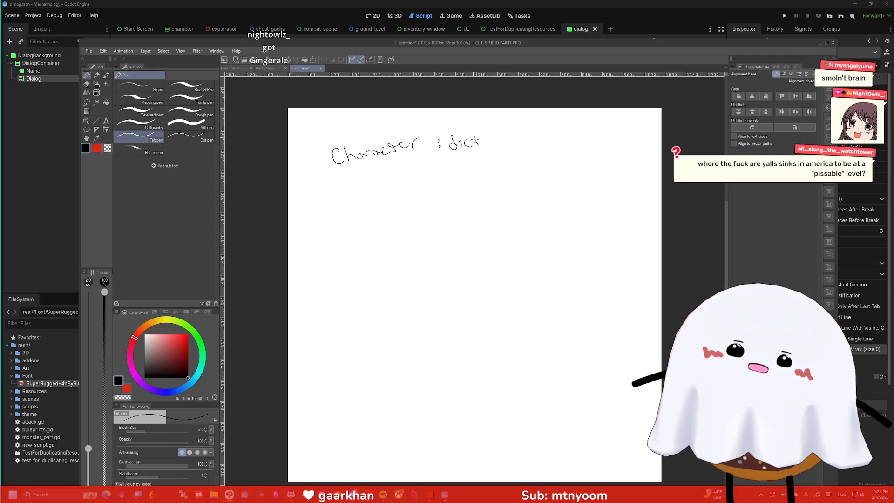
pyautogui.moveTo(509, 135)
pyautogui.mouseDown()
pyautogui.moveTo(512, 150)
pyautogui.moveTo(529, 124)
pyautogui.moveTo(565, 137)
pyautogui.moveTo(613, 131)
pyautogui.moveTo(616, 122)
pyautogui.moveTo(632, 134)
pyautogui.mouseUp()
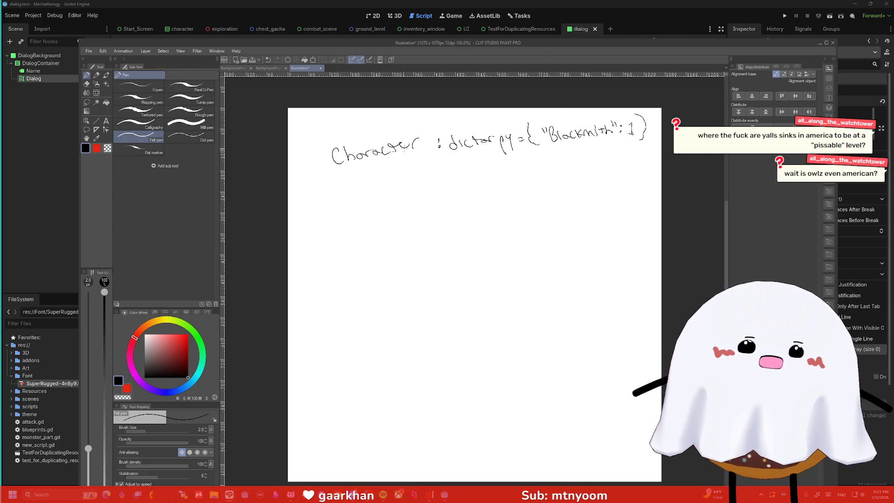
pyautogui.moveTo(343, 317)
pyautogui.mouseDown()
pyautogui.moveTo(355, 303)
pyautogui.moveTo(398, 305)
pyautogui.mouseUp()
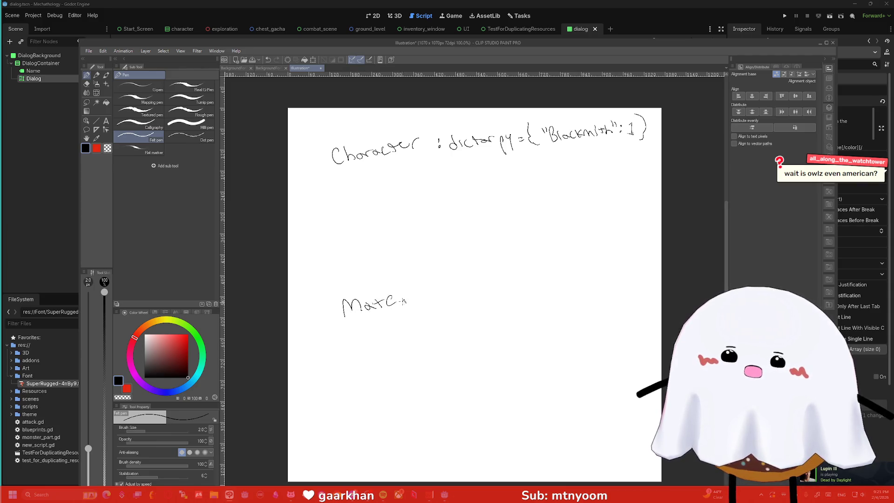
pyautogui.moveTo(463, 297)
pyautogui.mouseDown()
pyautogui.moveTo(550, 275)
pyautogui.moveTo(551, 294)
pyautogui.mouseUp()
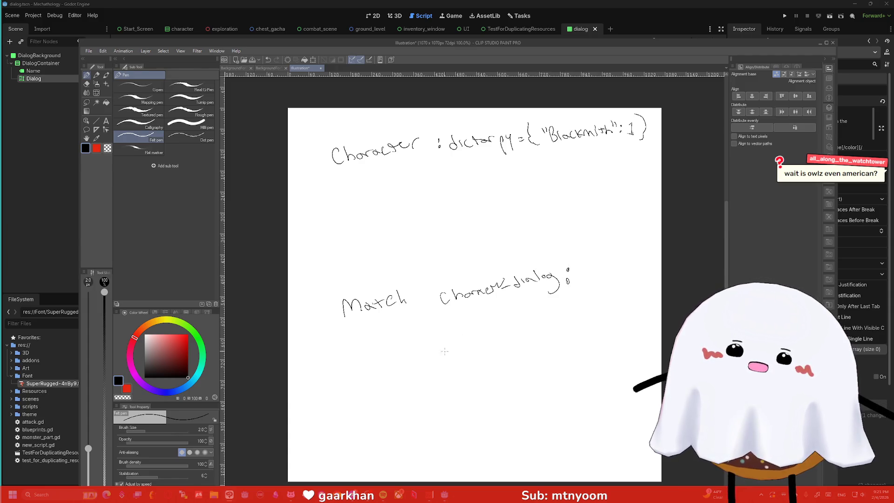
pyautogui.moveTo(429, 358)
pyautogui.mouseDown()
pyautogui.moveTo(437, 370)
pyautogui.moveTo(523, 356)
pyautogui.mouseUp()
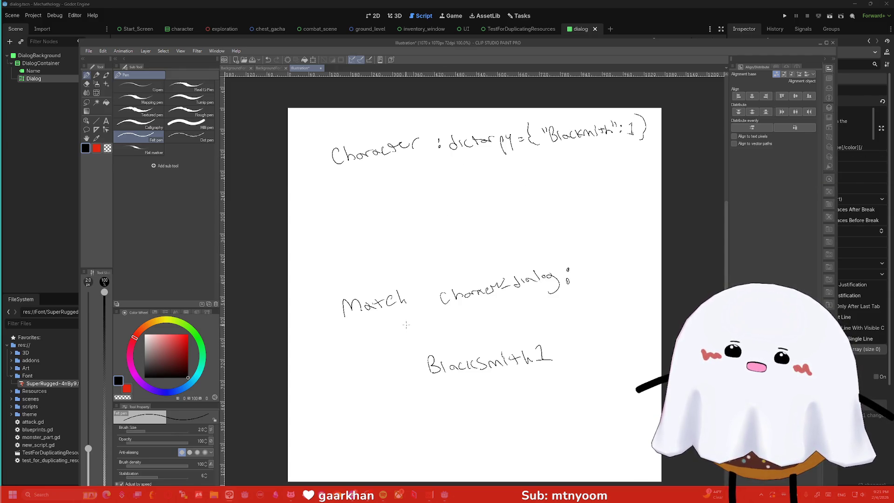
pyautogui.moveTo(367, 234)
pyautogui.mouseDown()
pyautogui.moveTo(368, 242)
pyautogui.moveTo(385, 236)
pyautogui.mouseUp()
pyautogui.moveTo(456, 284)
pyautogui.mouseDown()
pyautogui.moveTo(407, 250)
pyautogui.moveTo(414, 252)
pyautogui.moveTo(413, 230)
pyautogui.moveTo(433, 225)
pyautogui.mouseUp()
pyautogui.moveTo(430, 231); pyautogui.dragTo(441, 230)
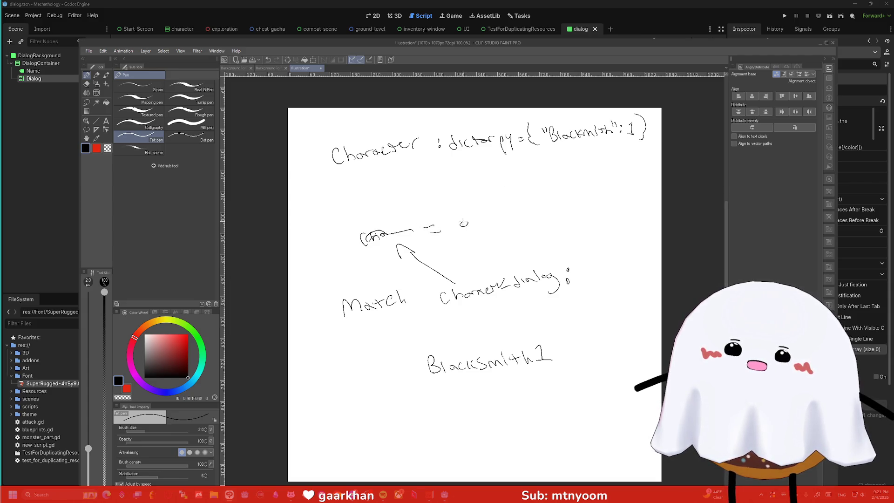
pyautogui.moveTo(465, 223)
pyautogui.mouseDown()
pyautogui.moveTo(517, 210)
pyautogui.moveTo(532, 194)
pyautogui.mouseUp()
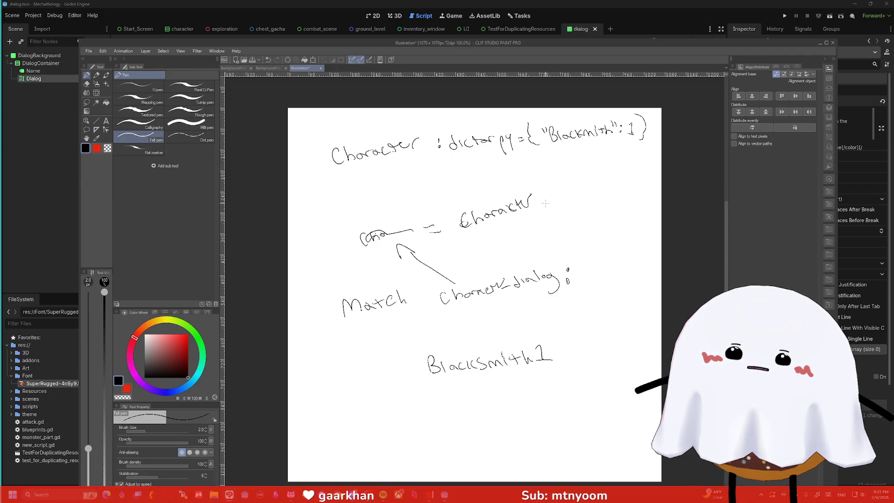
pyautogui.moveTo(544, 206)
pyautogui.mouseDown()
pyautogui.moveTo(535, 190)
pyautogui.moveTo(587, 194)
pyautogui.mouseUp()
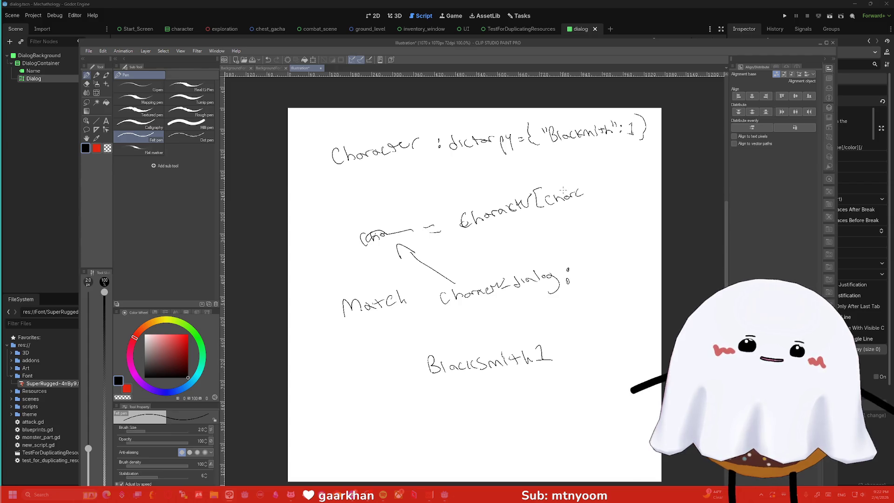
pyautogui.scroll(1, 540, 146)
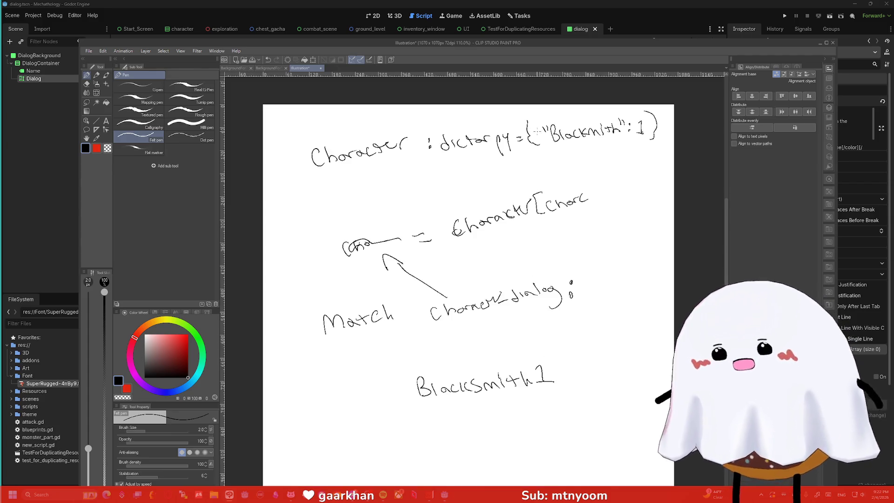
pyautogui.click(834, 43)
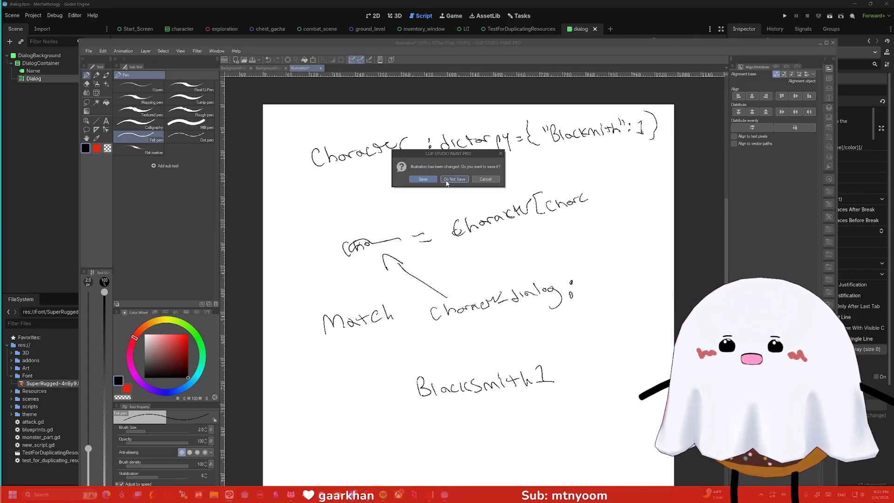
pyautogui.click(454, 180)
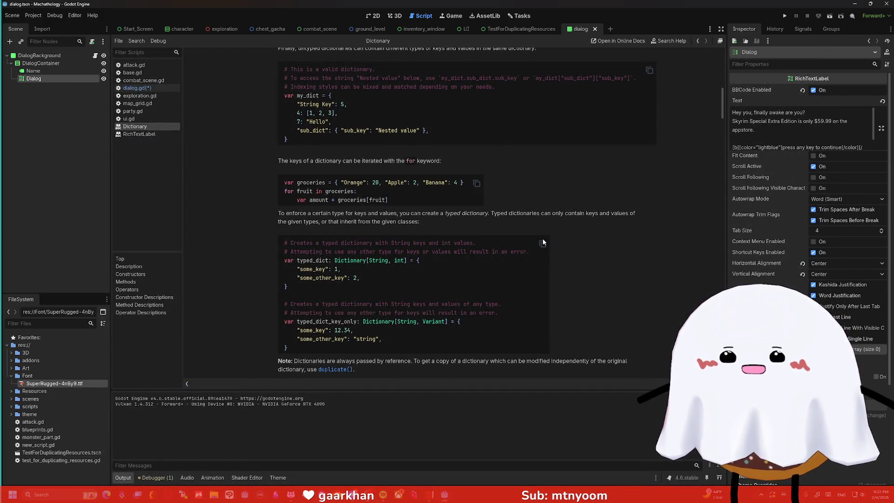
pyautogui.scroll(-1, 543, 238)
pyautogui.scroll(-4, 480, 233)
pyautogui.scroll(-2, 460, 231)
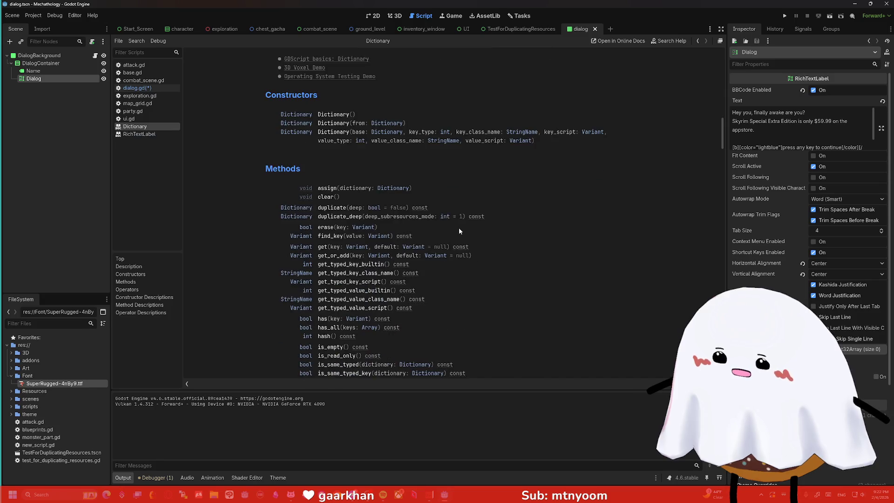
pyautogui.click(136, 88)
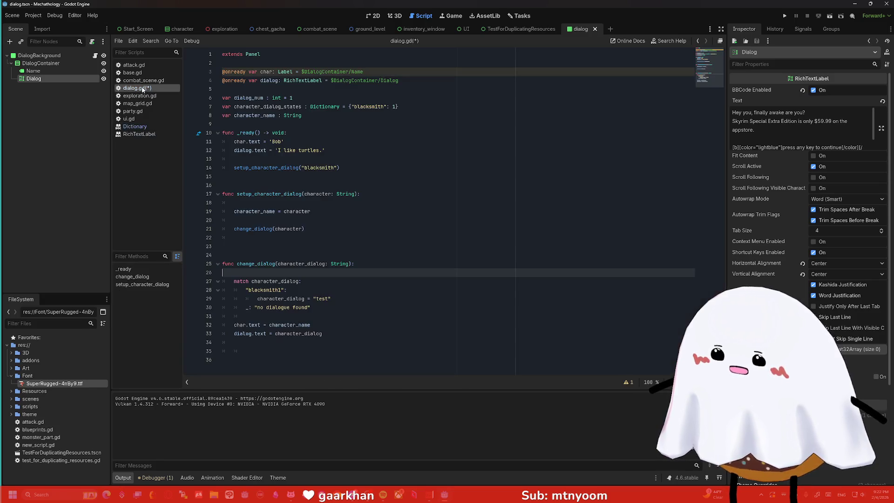
pyautogui.moveTo(337, 168); pyautogui.dragTo(301, 168)
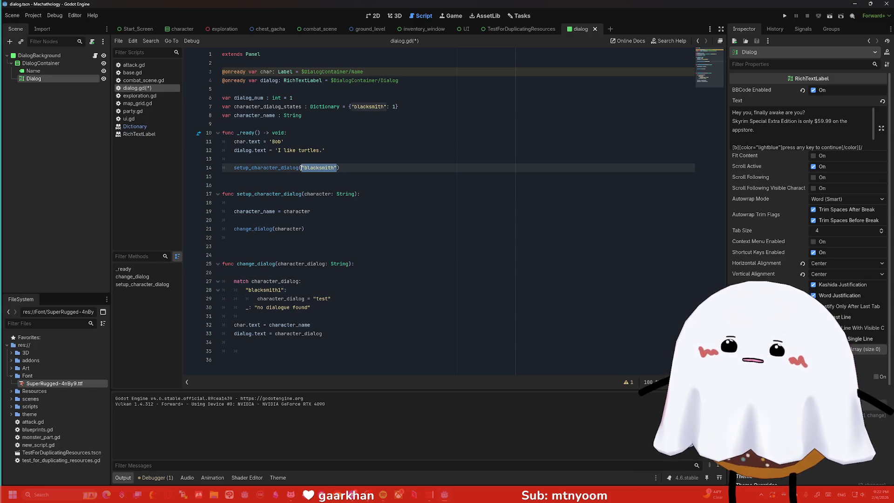
pyautogui.moveTo(385, 106); pyautogui.dragTo(349, 107)
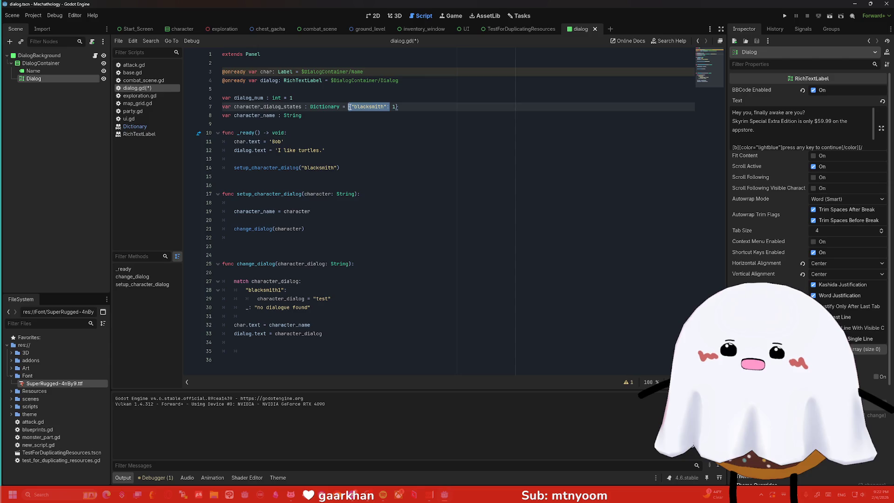
pyautogui.click(349, 107)
pyautogui.click(311, 168)
pyautogui.click(373, 97)
pyautogui.click(375, 107)
pyautogui.write('1}')
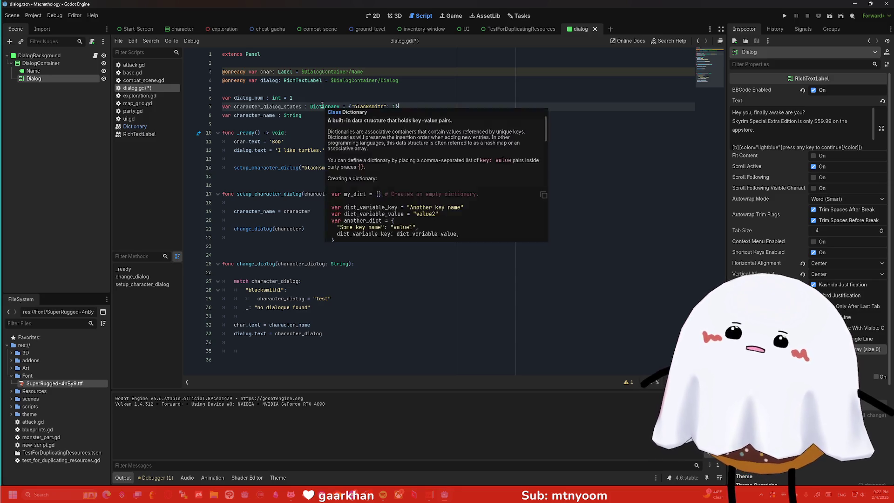
pyautogui.click(326, 112)
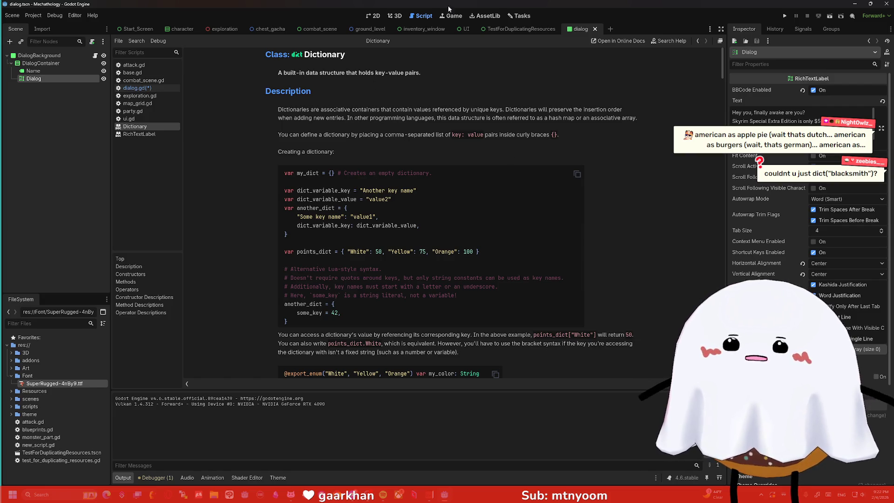
pyautogui.click(375, 30)
pyautogui.click(135, 88)
pyautogui.click(289, 275)
pyautogui.write('character_dialog = character_dialog_states[')
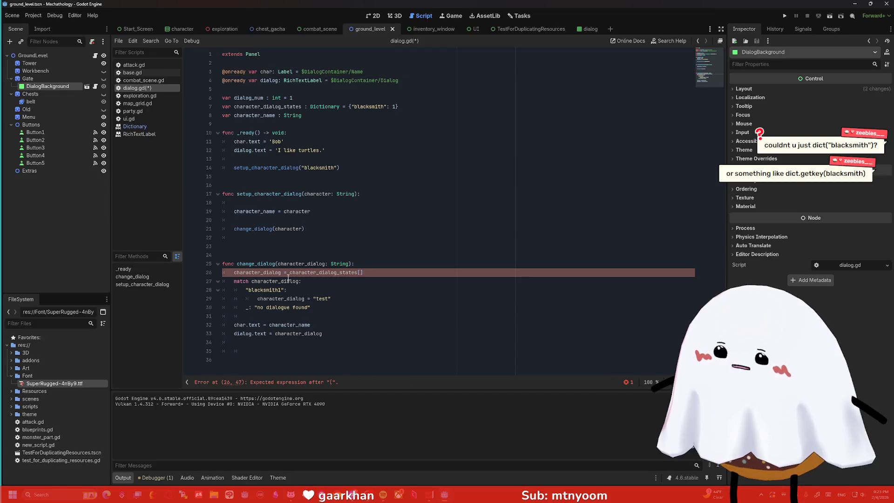
pyautogui.write('character_')
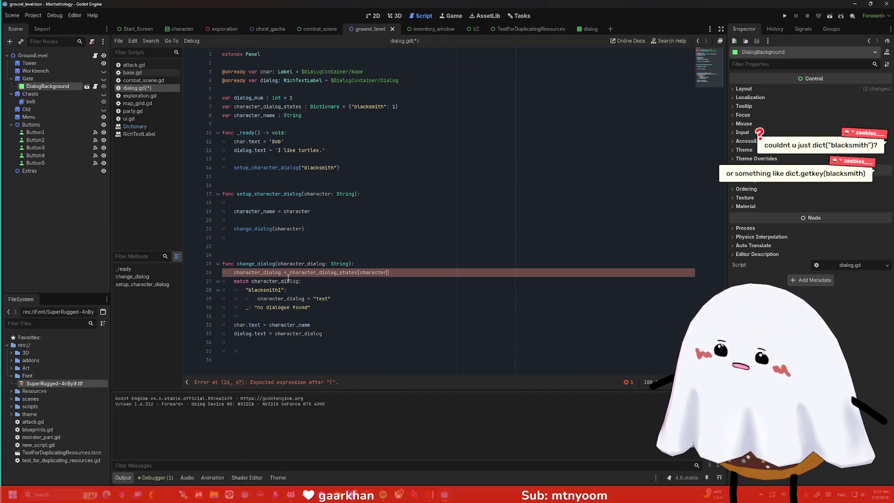
pyautogui.write('dialog')
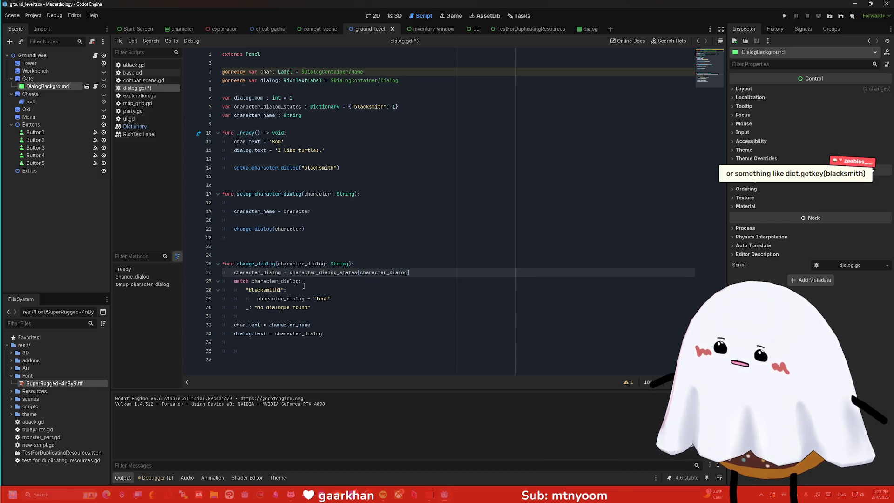
pyautogui.press('BackSpace')
pyautogui.press('BackSpace')
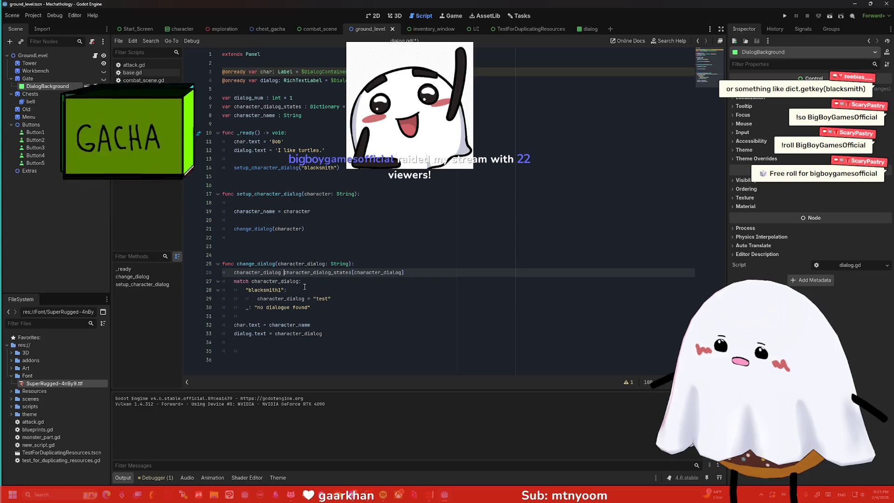
pyautogui.write('+=')
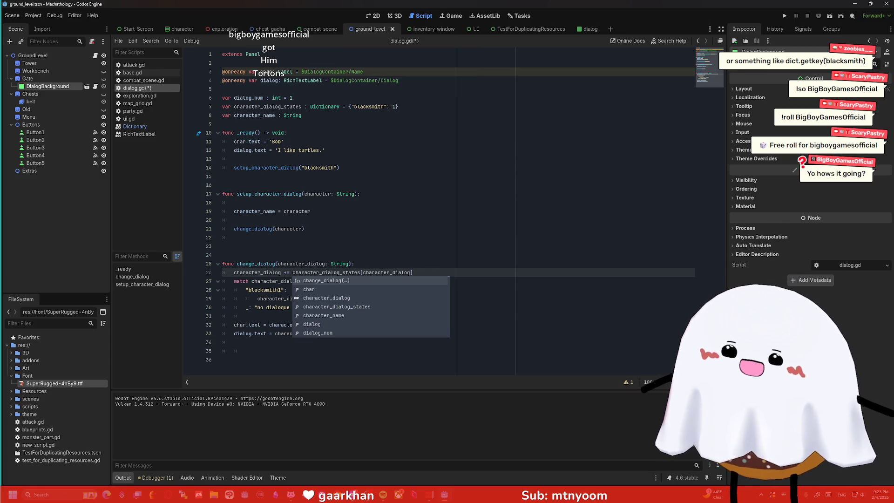
pyautogui.click(420, 229)
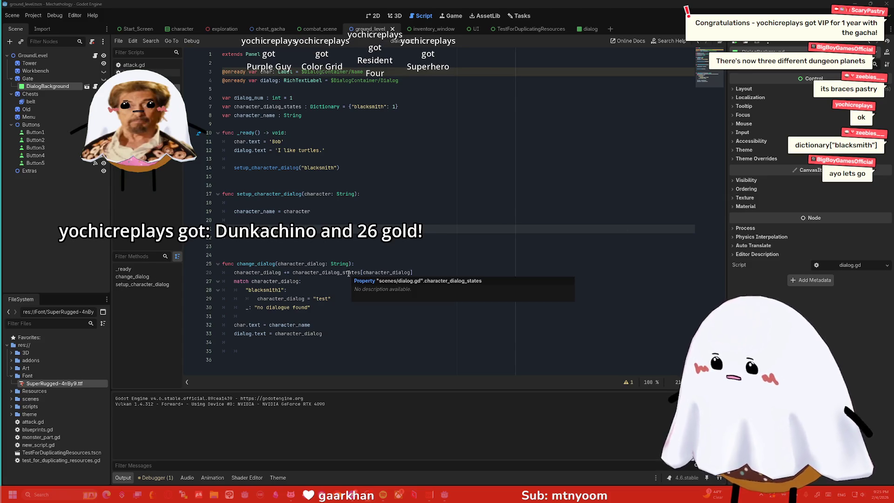
pyautogui.click(409, 273)
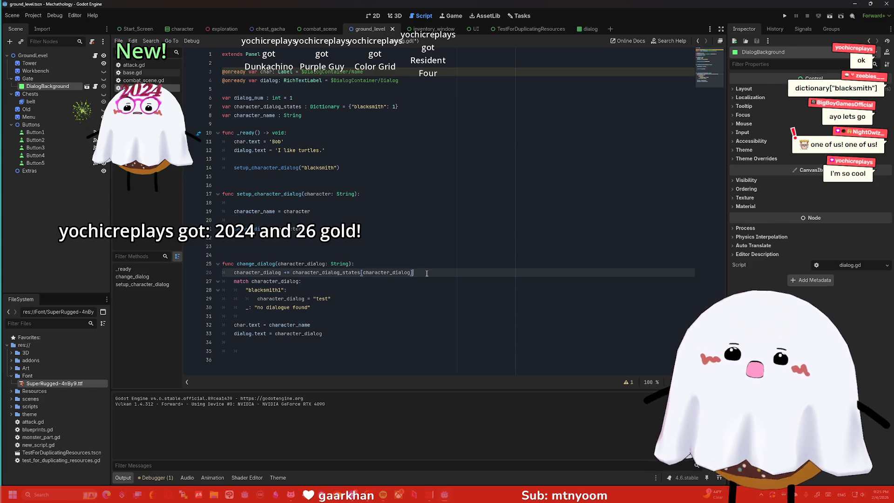
pyautogui.click(350, 107)
pyautogui.write('[')
pyautogui.click(426, 107)
pyautogui.press('BackSpace')
pyautogui.write(']')
pyautogui.click(418, 130)
pyautogui.hotkey('ctrl', 's')
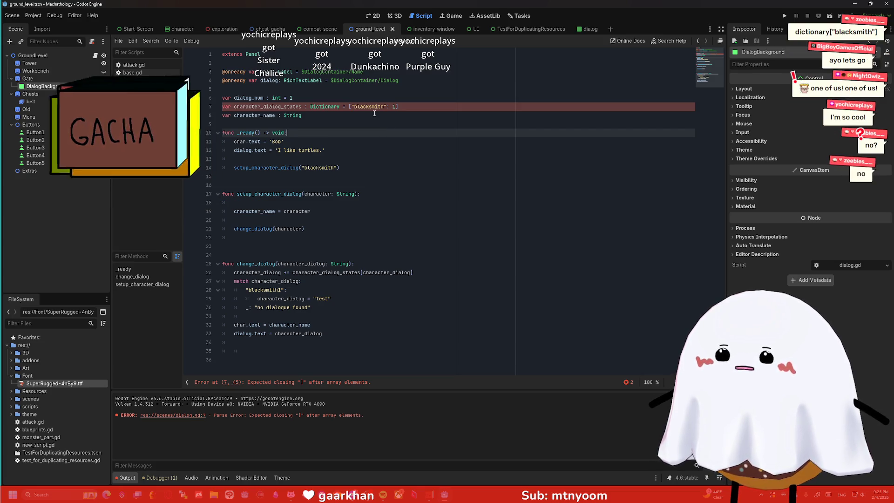
pyautogui.hotkey('ctrl', 'z')
pyautogui.hotkey('ctrl', 'z')
pyautogui.hotkey('ctrl', 'z')
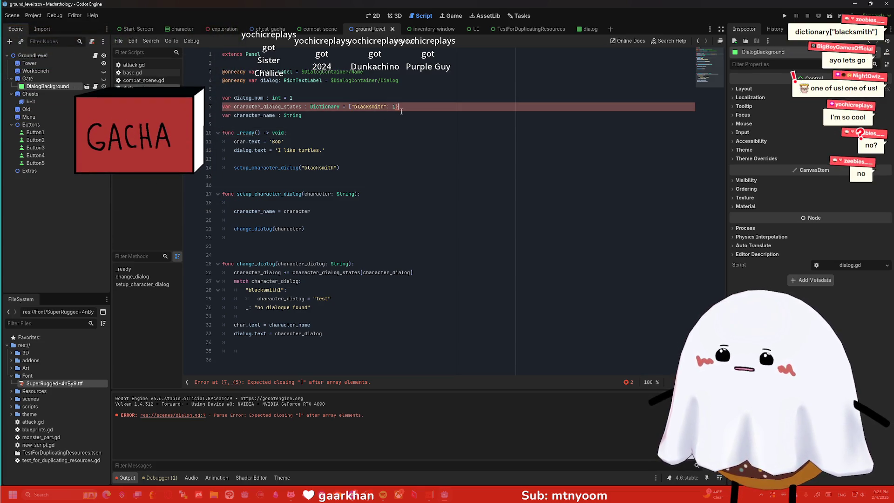
pyautogui.click(364, 272)
pyautogui.doubleClick(395, 273)
pyautogui.write('"')
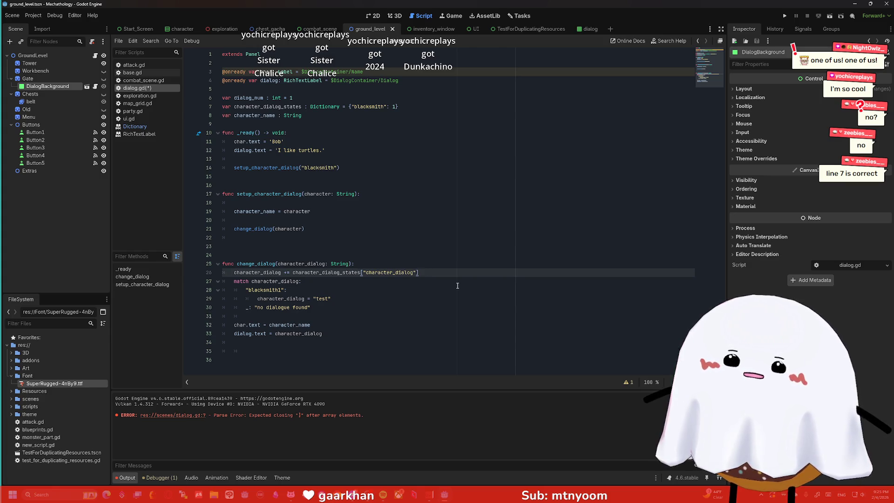
pyautogui.moveTo(414, 272); pyautogui.dragTo(366, 273)
pyautogui.click(310, 264)
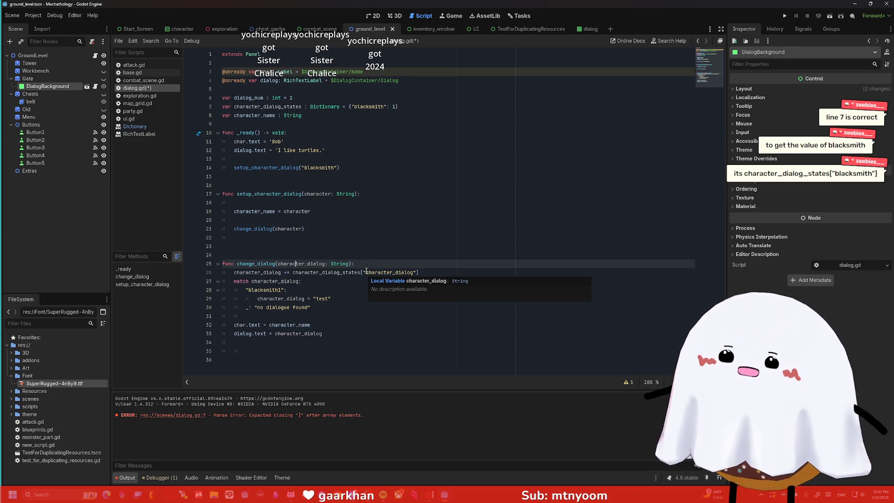
pyautogui.click(366, 272)
pyautogui.press('BackSpace')
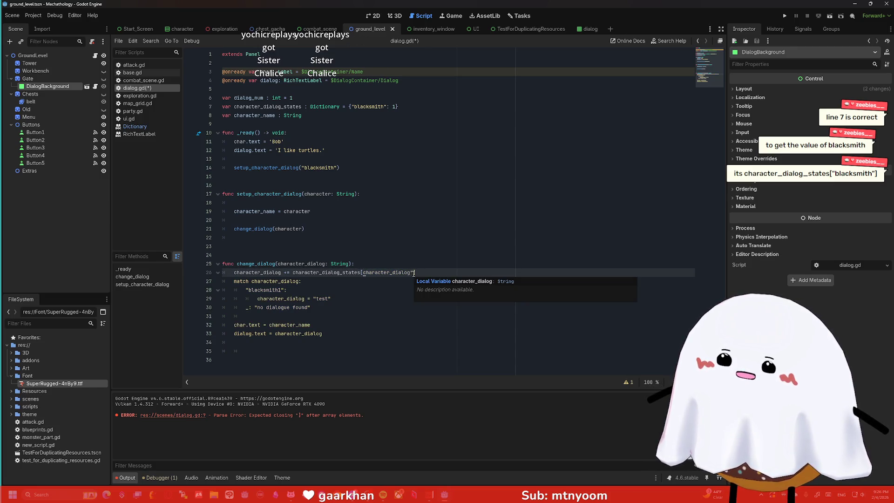
pyautogui.click(415, 274)
pyautogui.press('BackSpace')
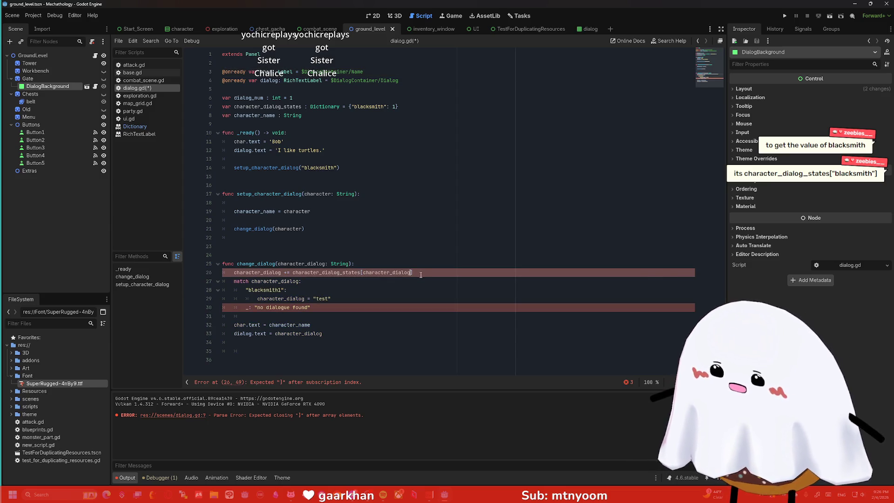
pyautogui.write(']')
pyautogui.click(344, 168)
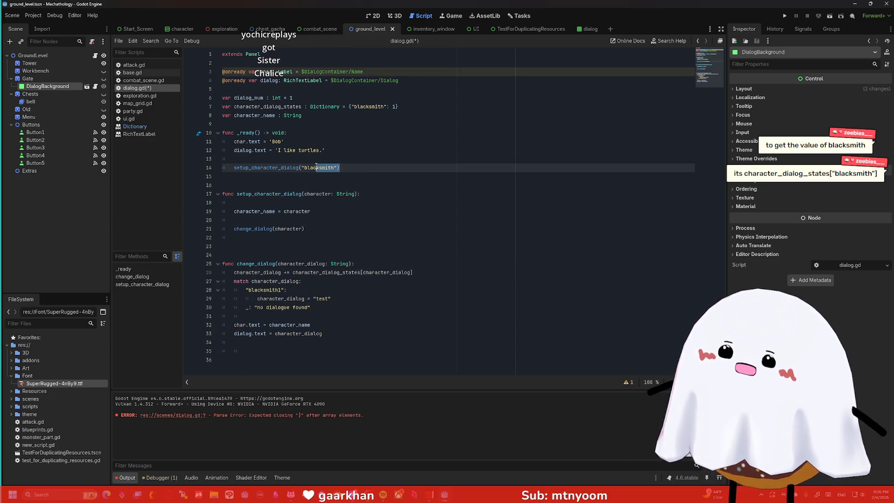
pyautogui.click(369, 176)
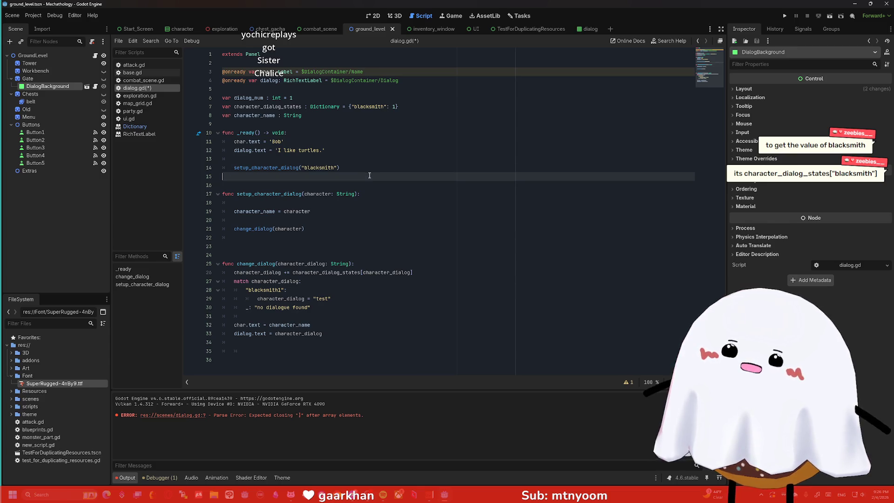
pyautogui.click(329, 195)
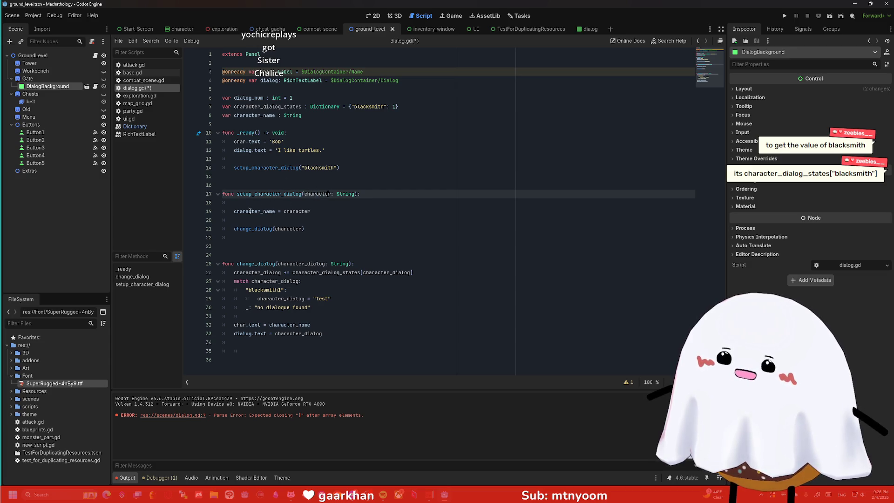
pyautogui.click(327, 208)
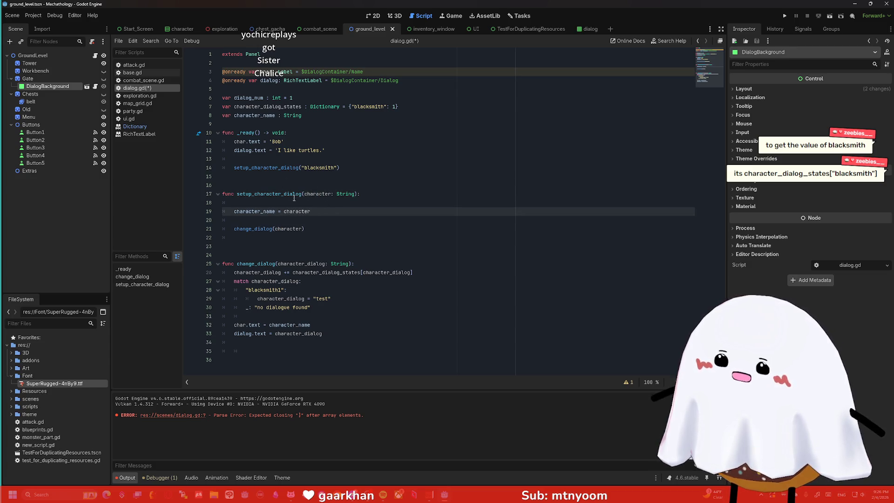
pyautogui.tripleClick(261, 212)
pyautogui.press('BackSpace')
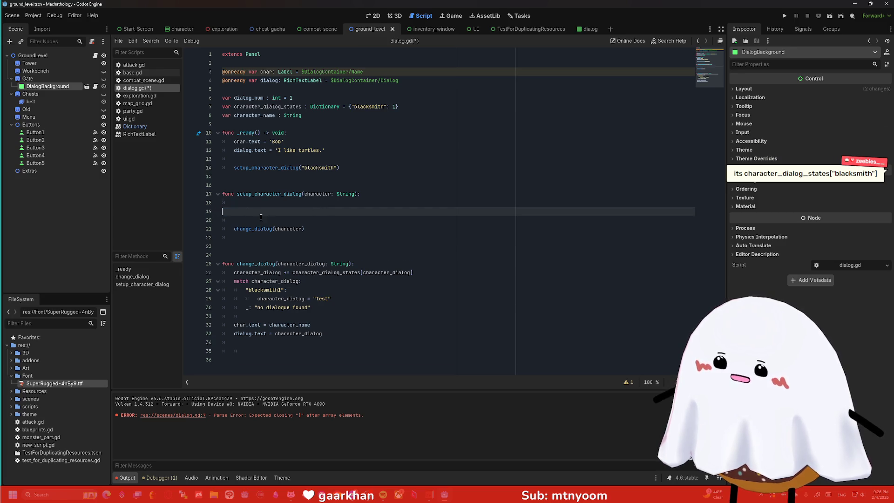
pyautogui.press('BackSpace')
pyautogui.press('Delete')
pyautogui.click(286, 212)
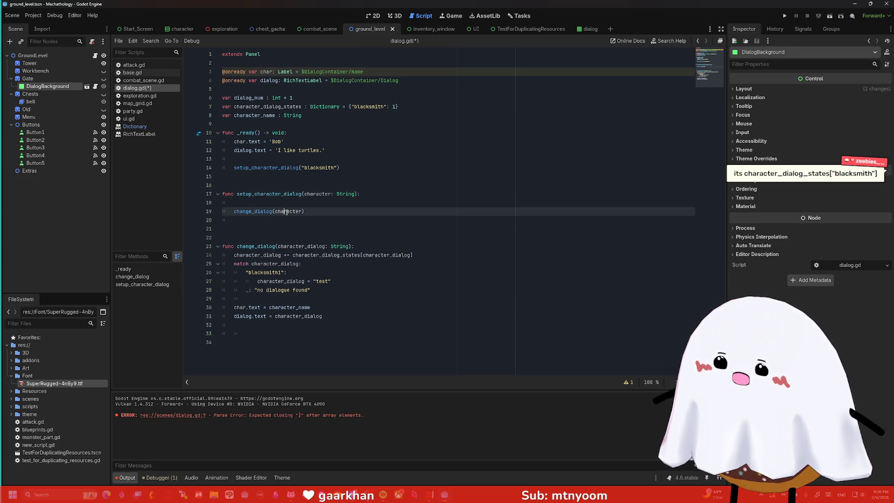
pyautogui.moveTo(237, 212); pyautogui.dragTo(267, 213)
pyautogui.click(298, 246)
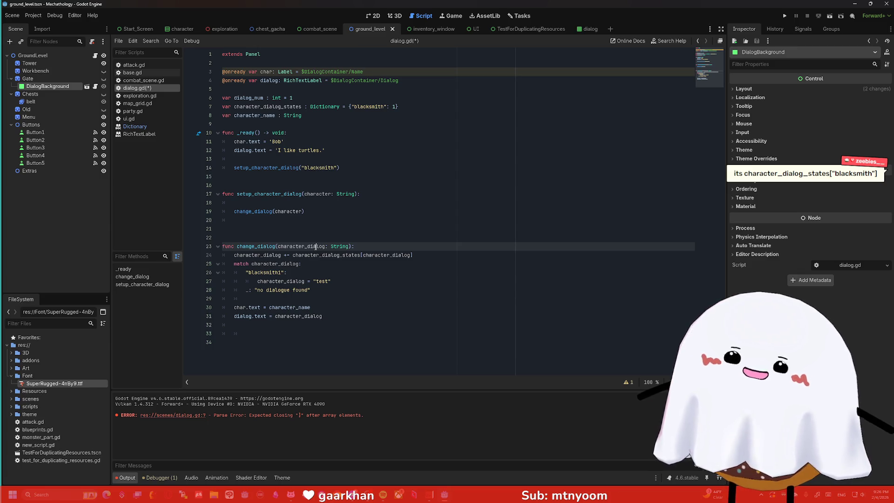
pyautogui.moveTo(242, 194)
pyautogui.mouseDown()
pyautogui.moveTo(326, 218)
pyautogui.moveTo(326, 205)
pyautogui.moveTo(329, 215)
pyautogui.mouseUp()
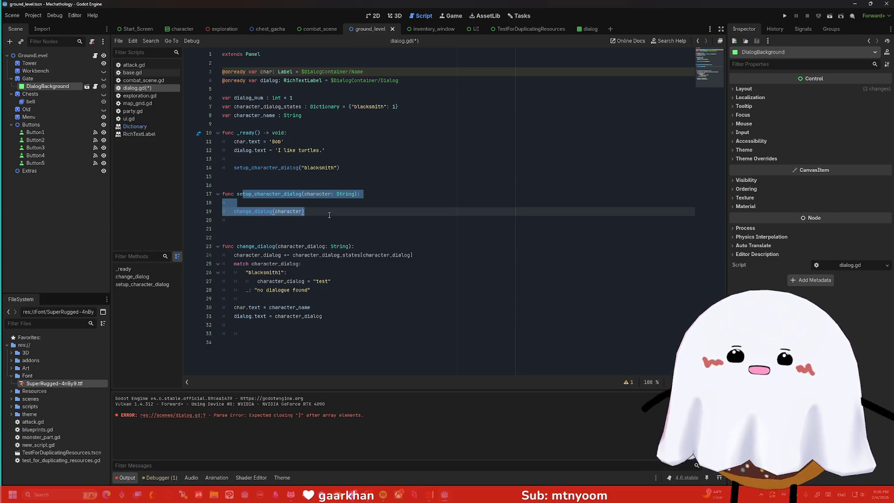
pyautogui.click(329, 215)
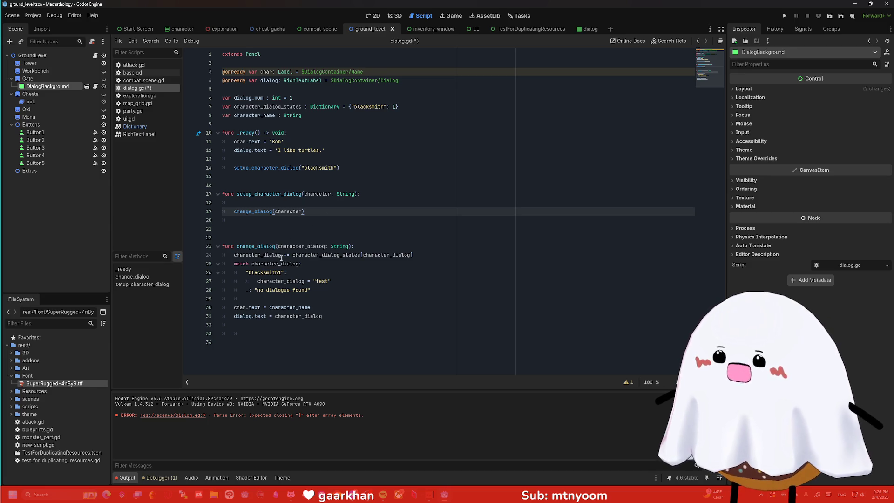
pyautogui.moveTo(363, 255); pyautogui.dragTo(411, 255)
pyautogui.moveTo(338, 169); pyautogui.dragTo(302, 168)
pyautogui.moveTo(411, 255); pyautogui.dragTo(363, 254)
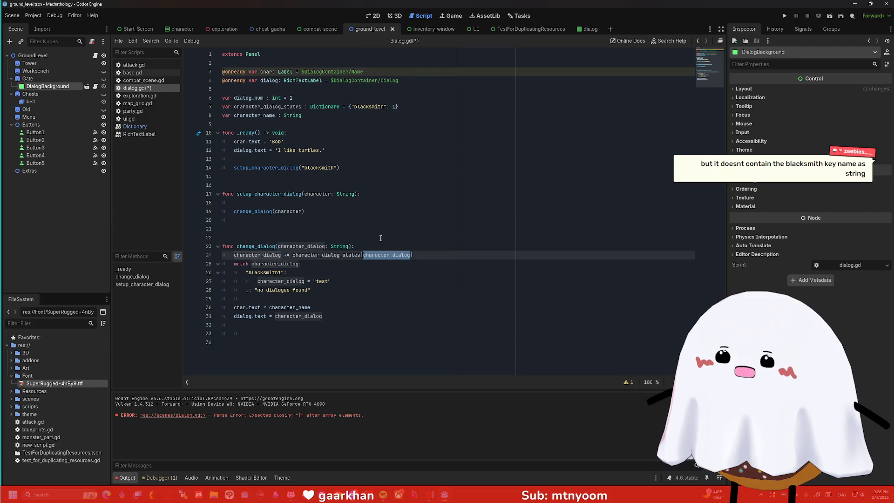
pyautogui.click(377, 238)
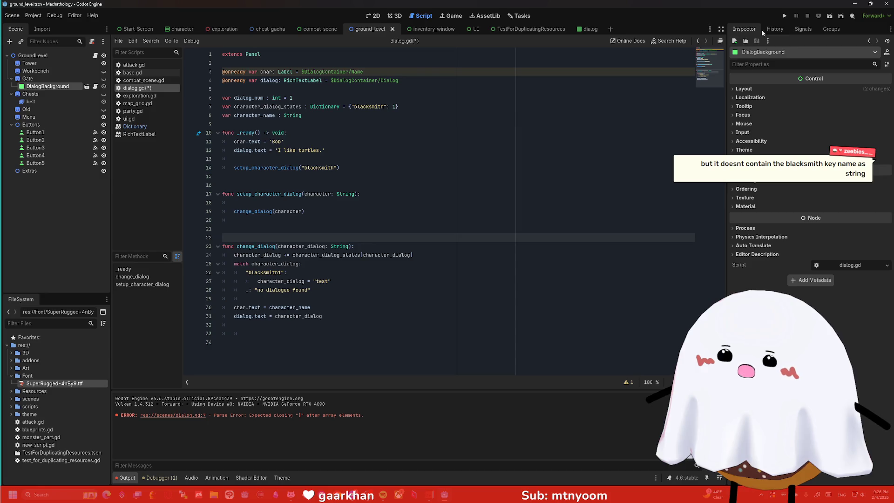
pyautogui.click(785, 16)
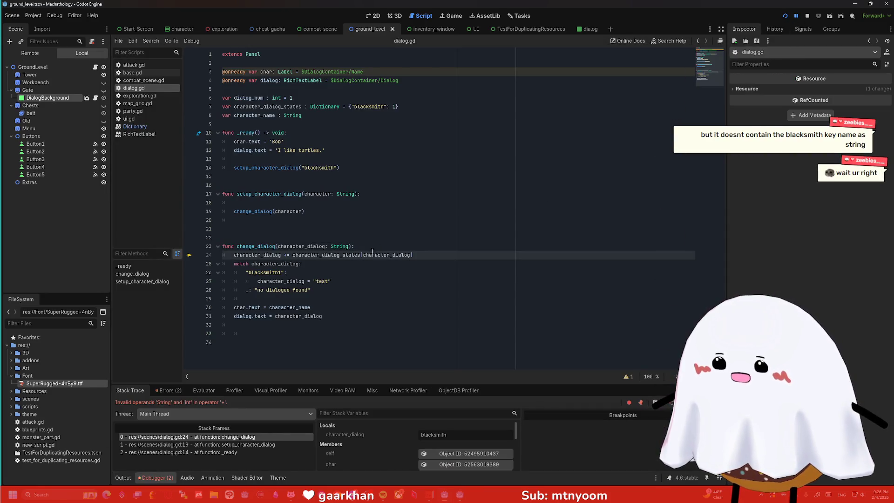
pyautogui.click(364, 255)
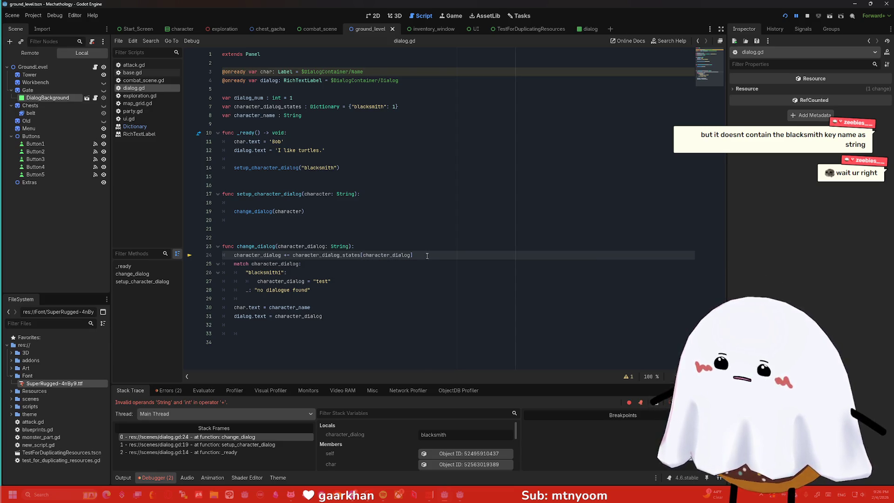
pyautogui.write('"')
pyautogui.write('"')
pyautogui.press('BackSpace')
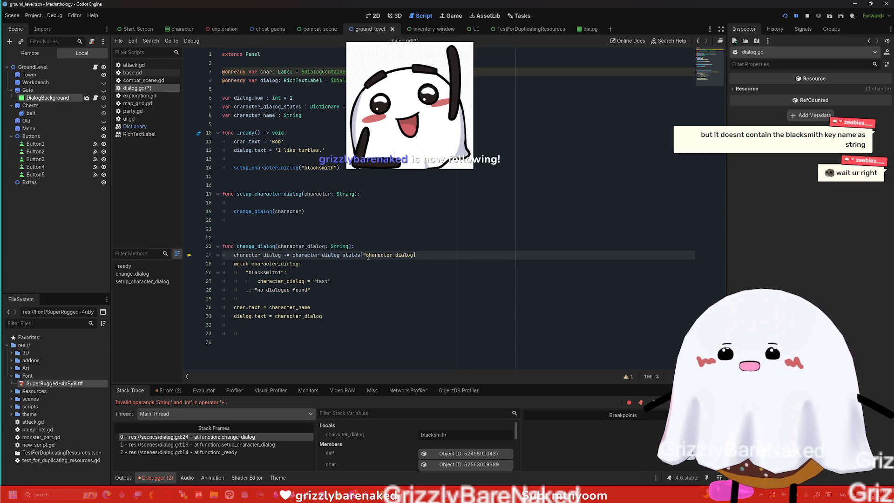
pyautogui.hotkey('ctrl', 'Left')
pyautogui.press('BackSpace')
pyautogui.press('Down')
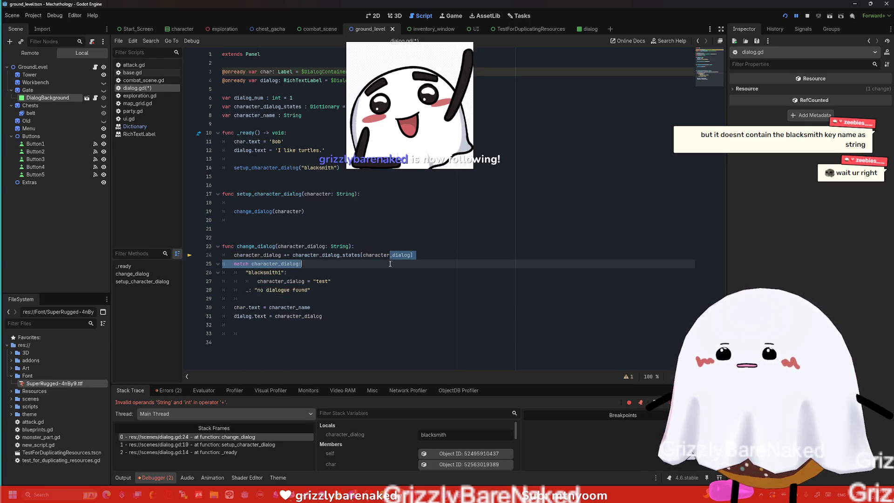
pyautogui.click(287, 255)
pyautogui.write('+')
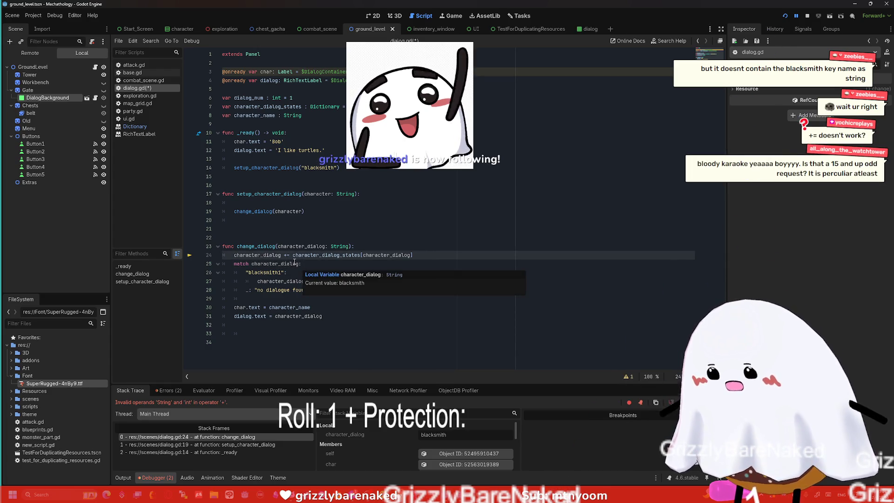
pyautogui.click(293, 255)
pyautogui.write('str(')
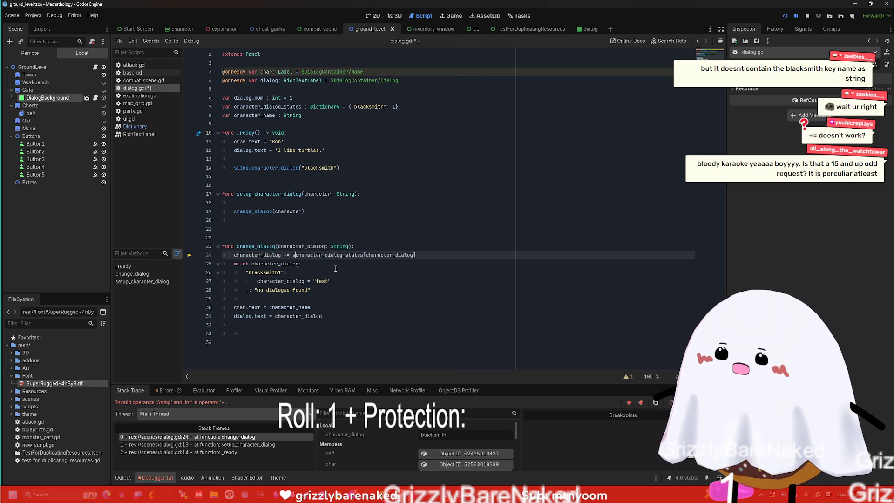
pyautogui.click(447, 255)
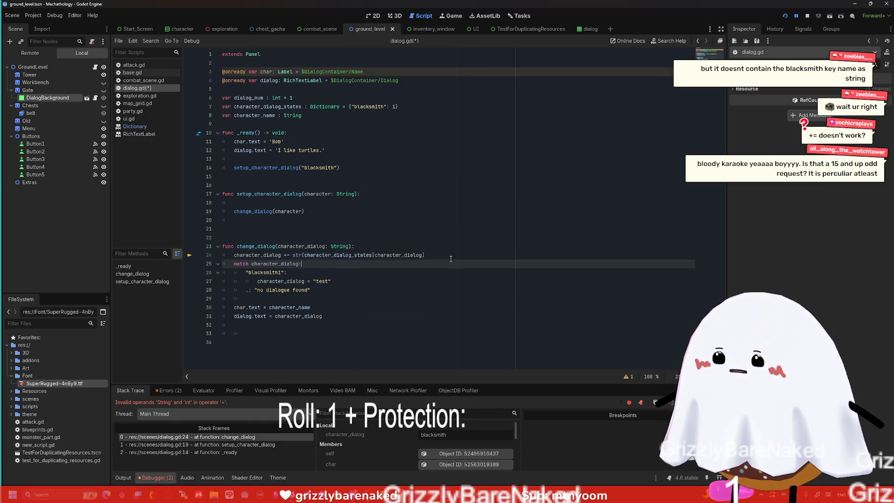
pyautogui.hotkey('ctrl', 's')
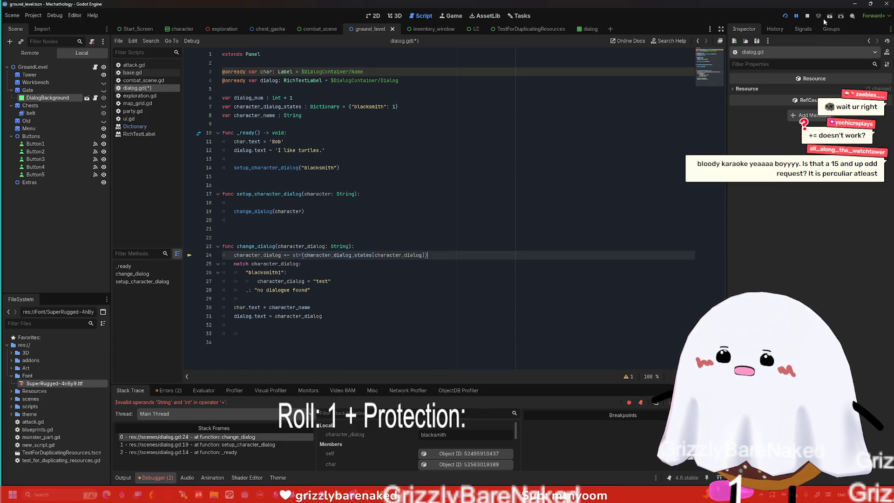
pyautogui.click(807, 15)
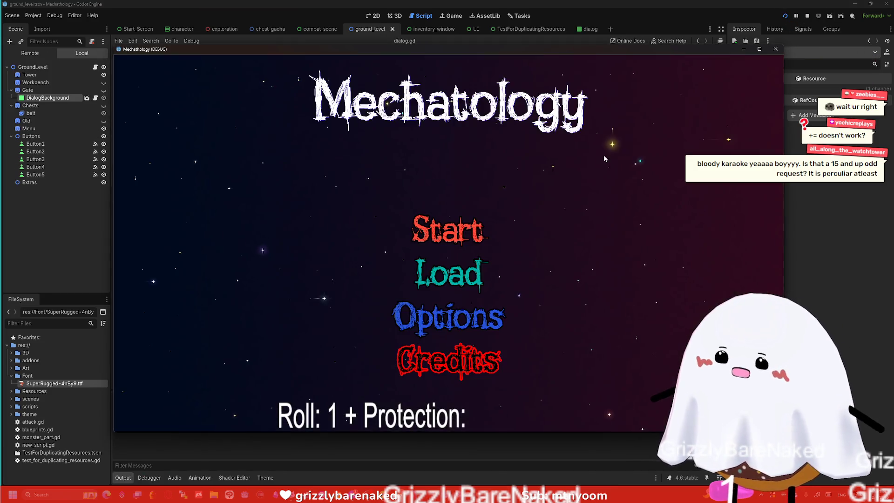
pyautogui.click(459, 233)
pyautogui.click(644, 287)
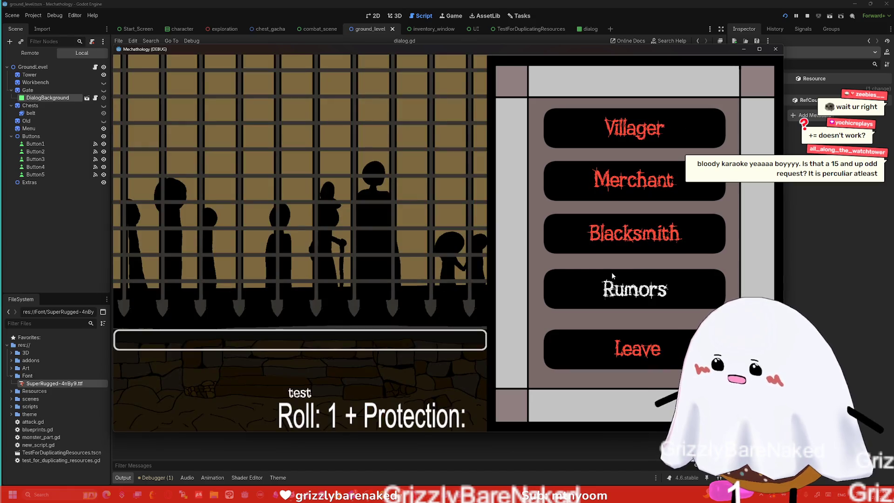
pyautogui.click(775, 49)
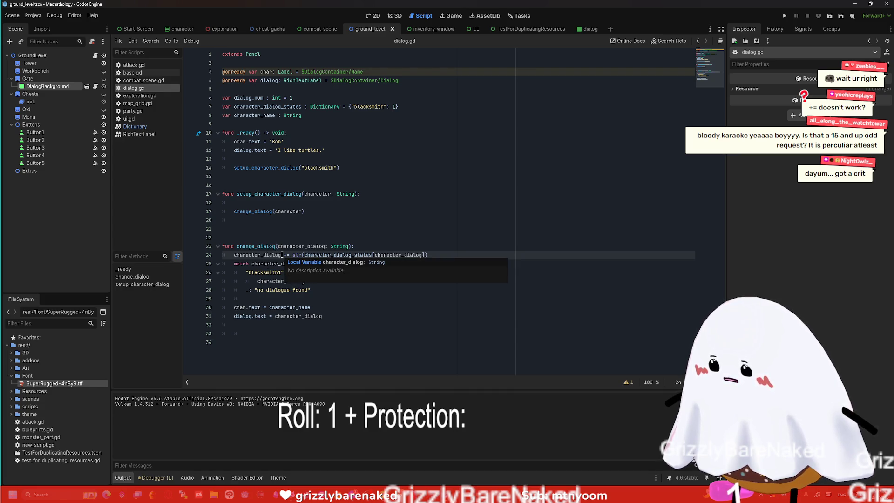
pyautogui.moveTo(282, 254); pyautogui.dragTo(234, 255)
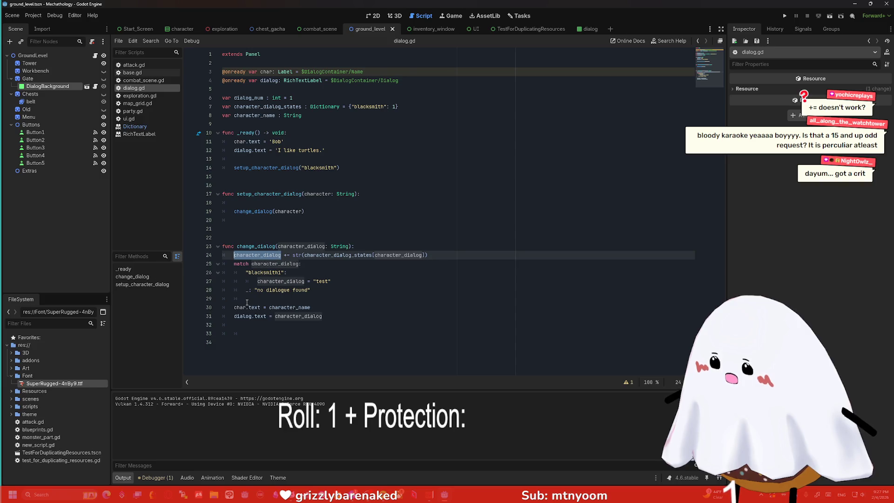
pyautogui.moveTo(247, 307)
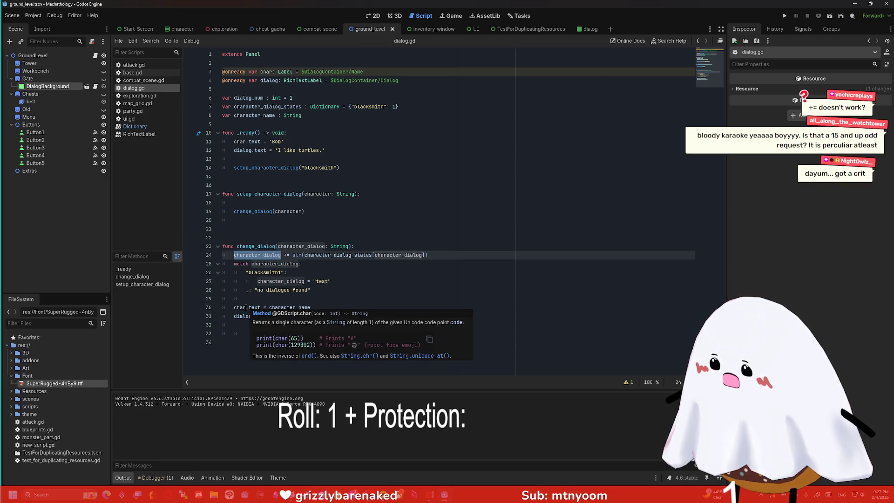
pyautogui.moveTo(311, 308); pyautogui.dragTo(234, 307)
pyautogui.press('BackSpace')
pyautogui.click(254, 220)
pyautogui.hotkey('ctrl', 'v')
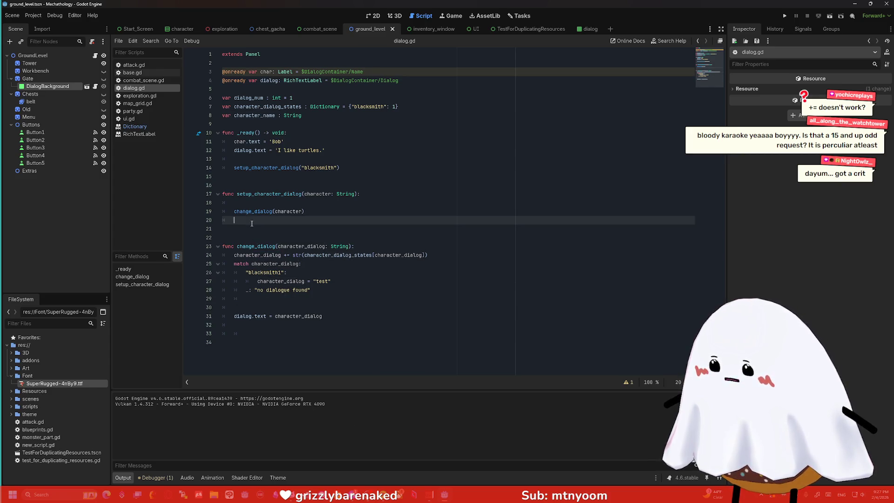
pyautogui.moveTo(325, 221); pyautogui.dragTo(234, 221)
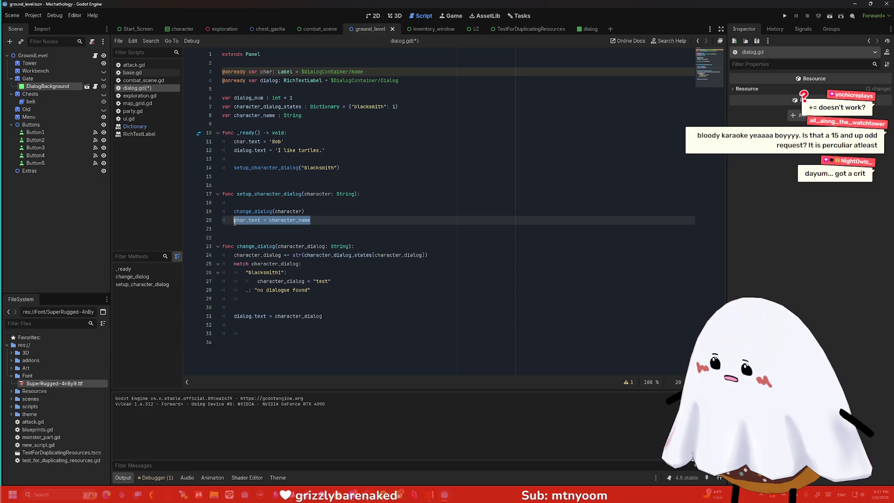
pyautogui.hotkey('ctrl', 'x')
pyautogui.click(254, 203)
pyautogui.hotkey('ctrl', 'v')
pyautogui.hotkey('ctrl', 'shift', 'Return')
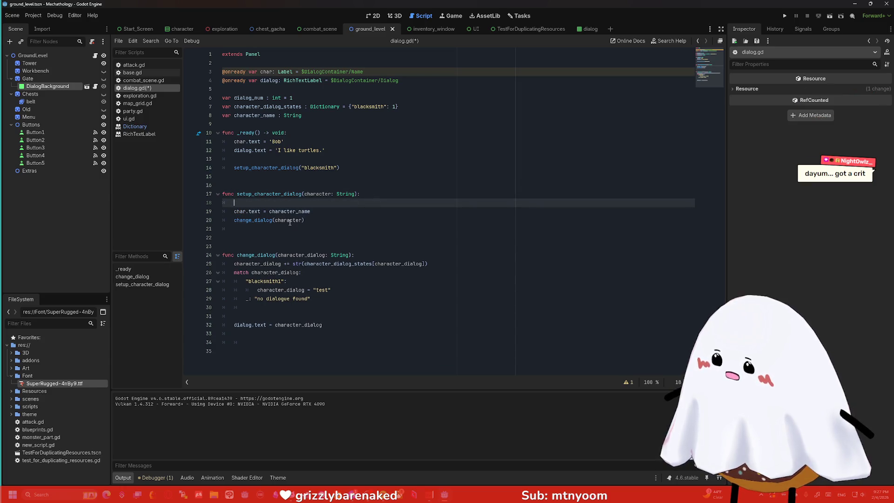
pyautogui.moveTo(296, 211); pyautogui.dragTo(310, 211)
pyautogui.press('BackSpace')
pyautogui.click(323, 221)
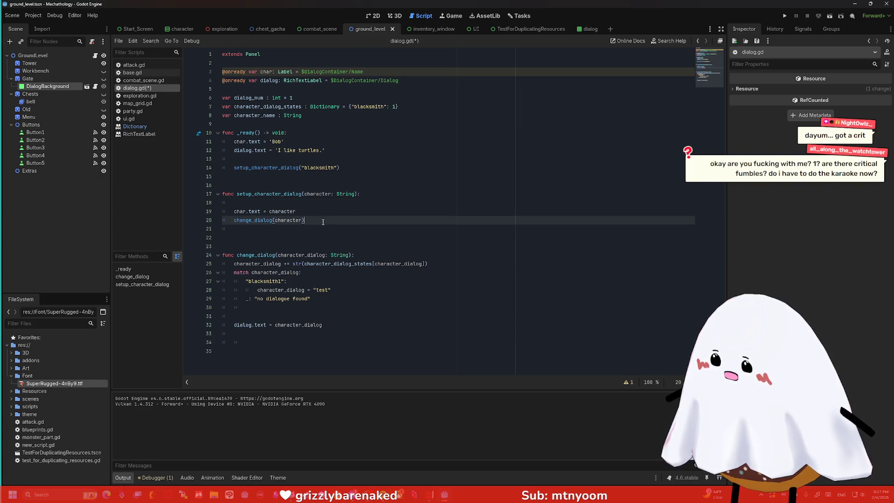
pyautogui.press('F5')
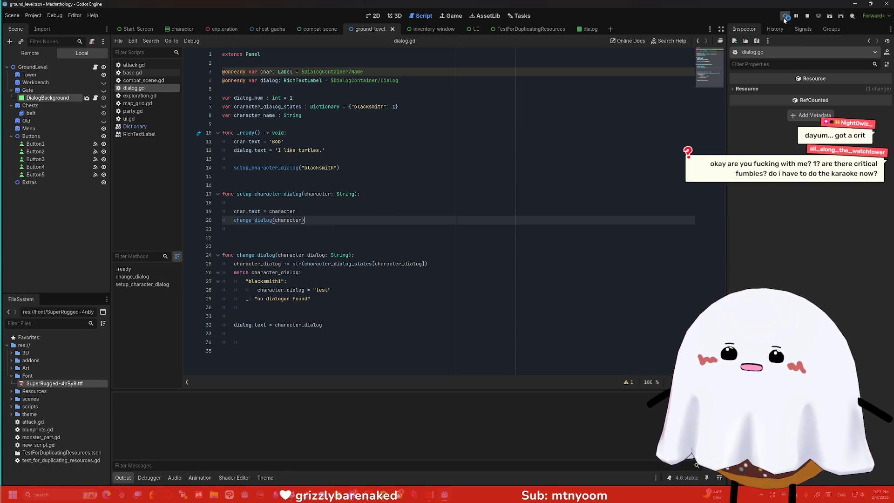
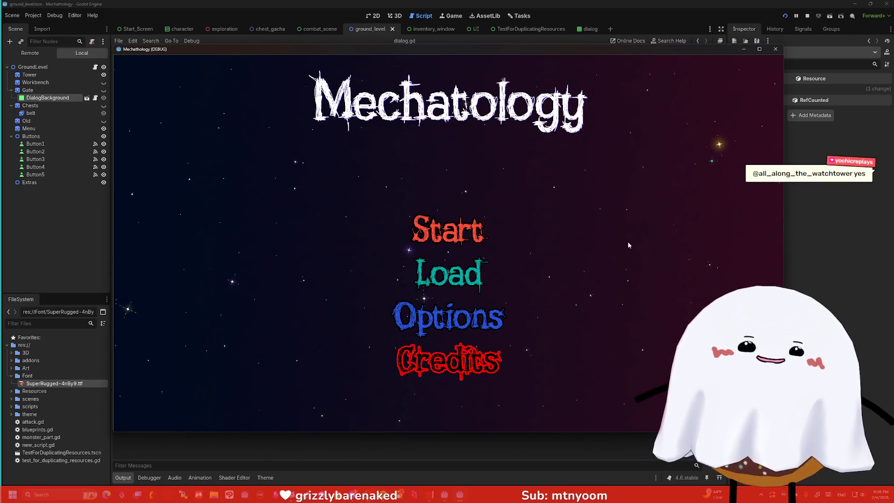
# Play from Start through Check Gate to the blacksmith dialog, then close the game window
pyautogui.click(461, 235)
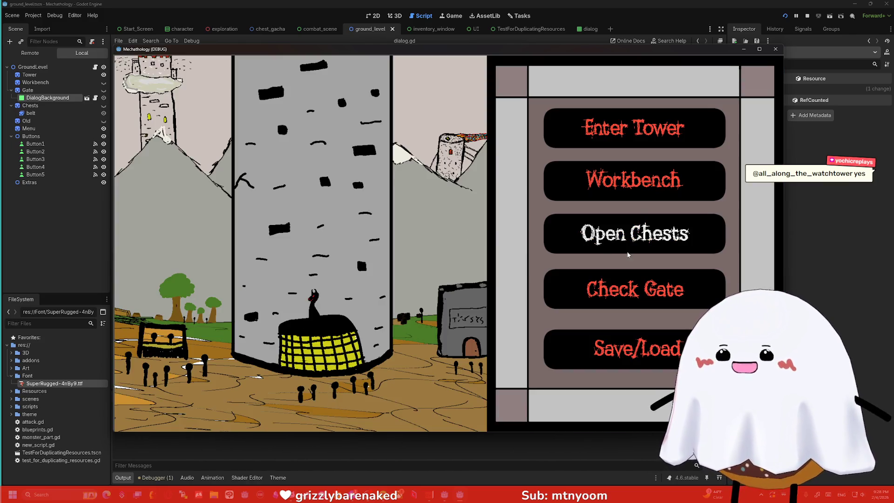
pyautogui.click(613, 289)
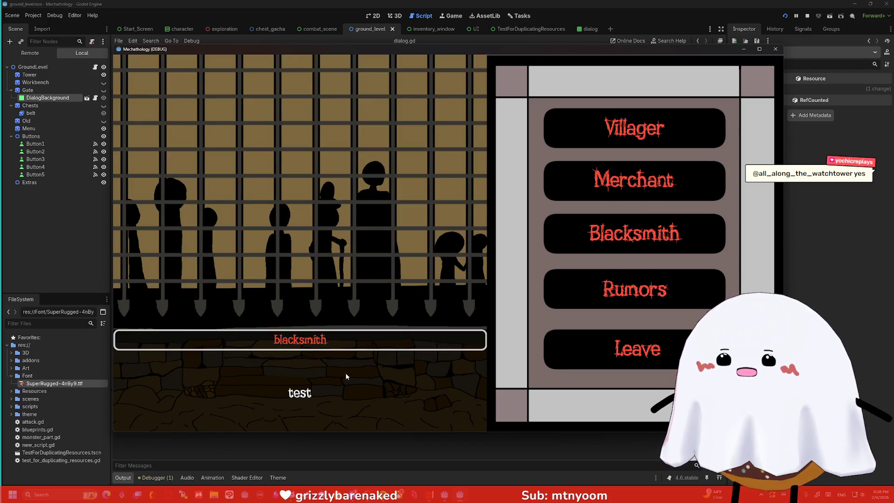
pyautogui.click(776, 49)
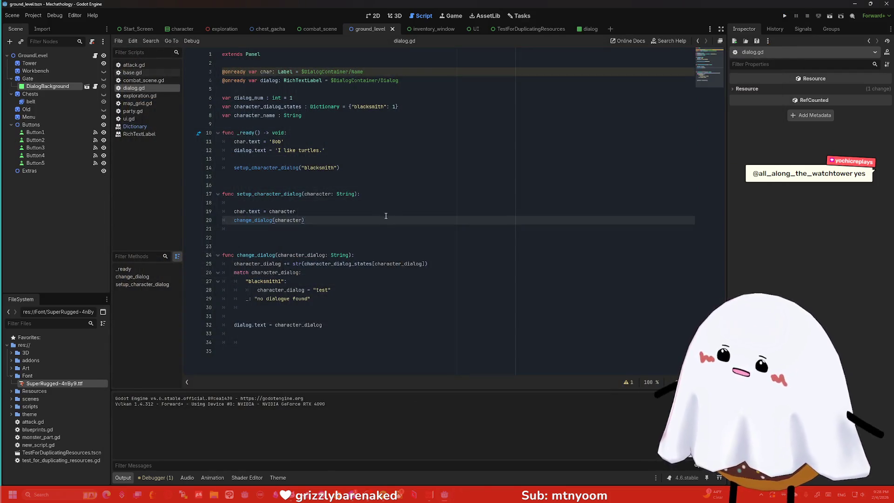
pyautogui.click(315, 214)
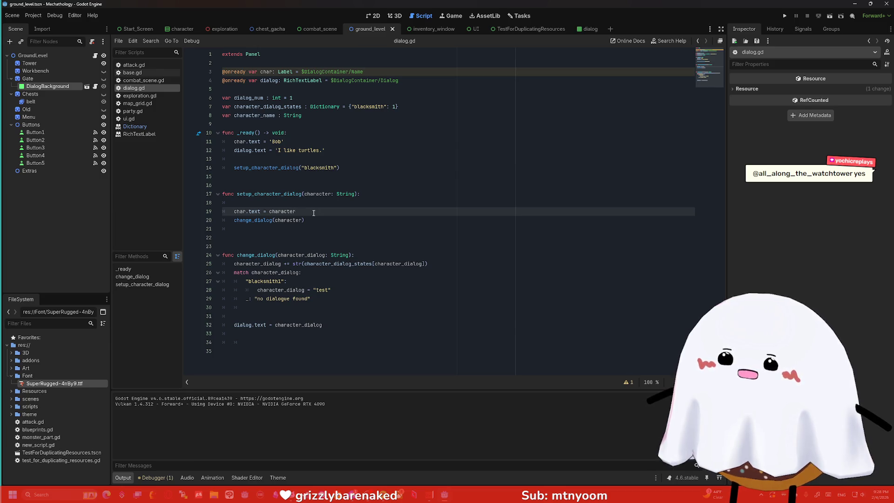
pyautogui.click(321, 221)
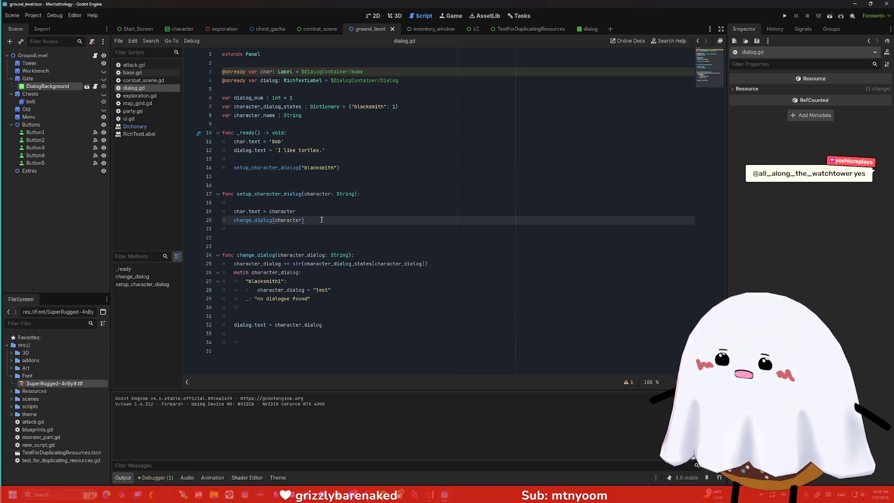
pyautogui.click(337, 307)
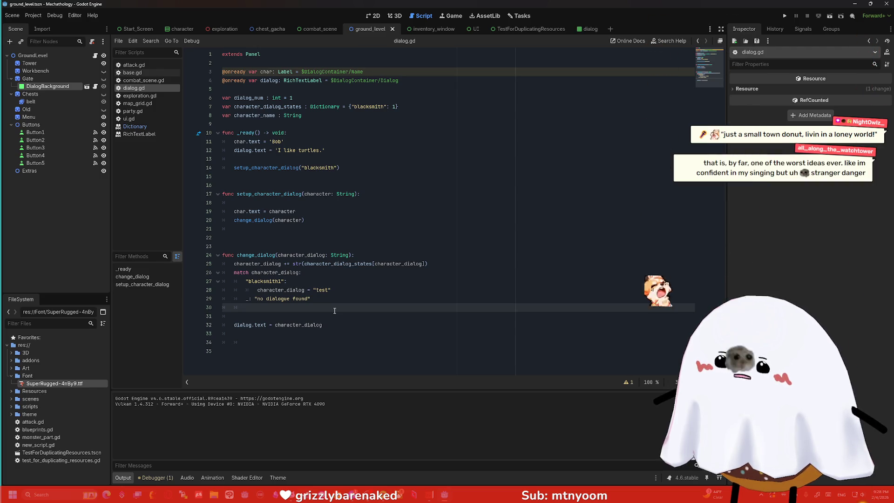
pyautogui.press('Return')
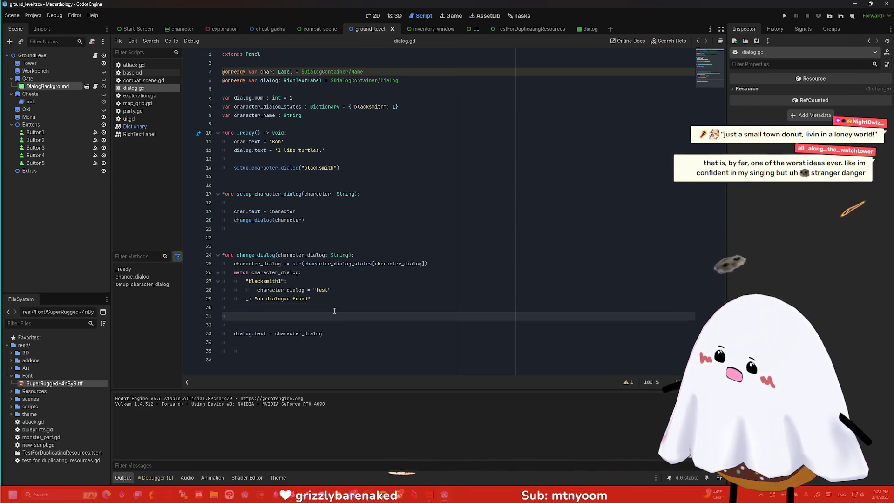
pyautogui.press('Delete')
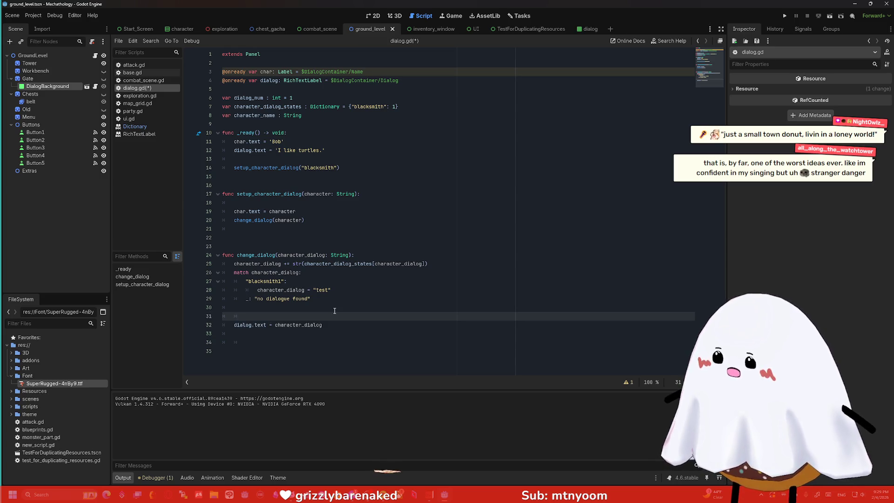
pyautogui.write('character')
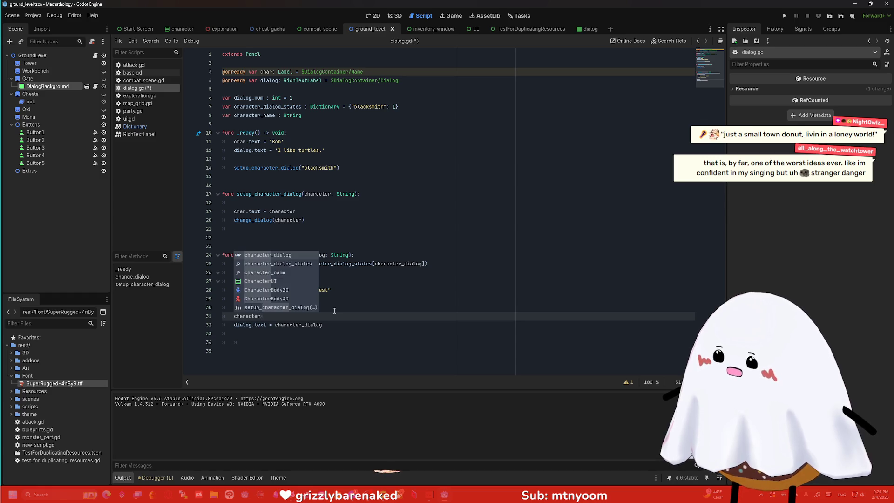
pyautogui.write('_')
pyautogui.press('Down')
pyautogui.press('Return')
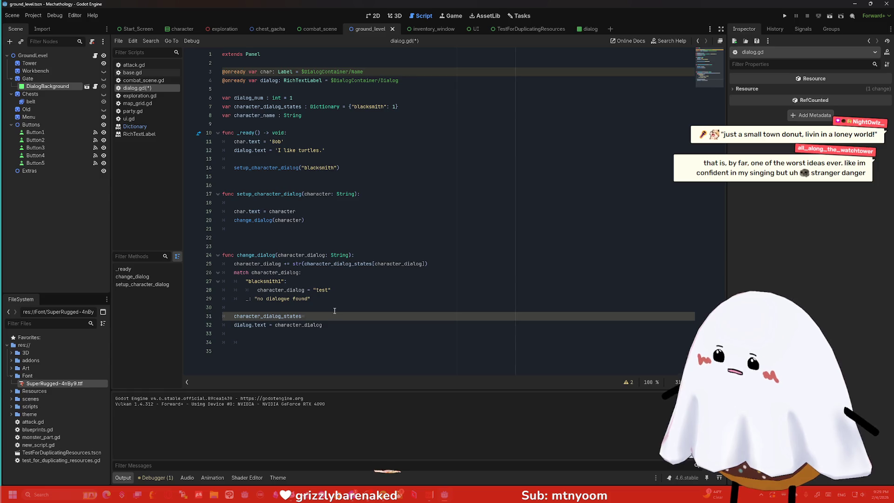
pyautogui.hotkey('ctrl', 'space')
pyautogui.press('Escape')
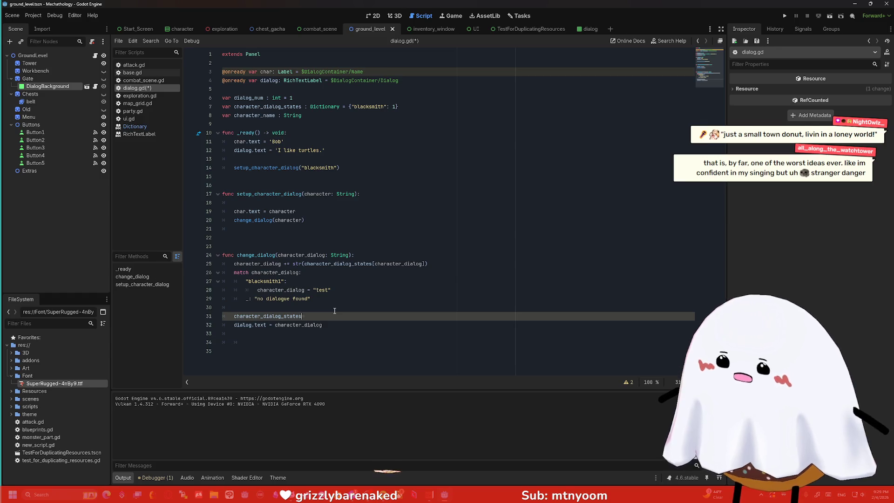
pyautogui.press('BackSpace')
pyautogui.press('BackSpace')
pyautogui.press('BackSpace')
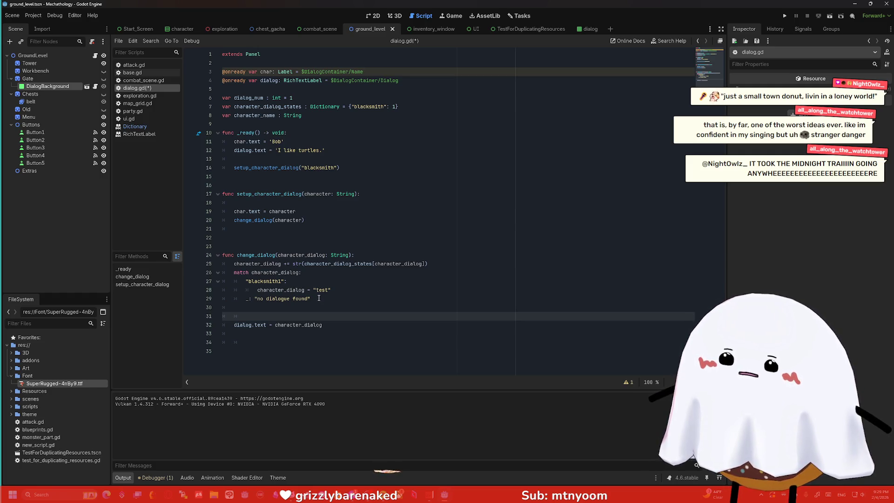
pyautogui.moveTo(434, 268)
pyautogui.mouseDown()
pyautogui.moveTo(235, 256)
pyautogui.moveTo(235, 264)
pyautogui.mouseUp()
pyautogui.click(235, 264)
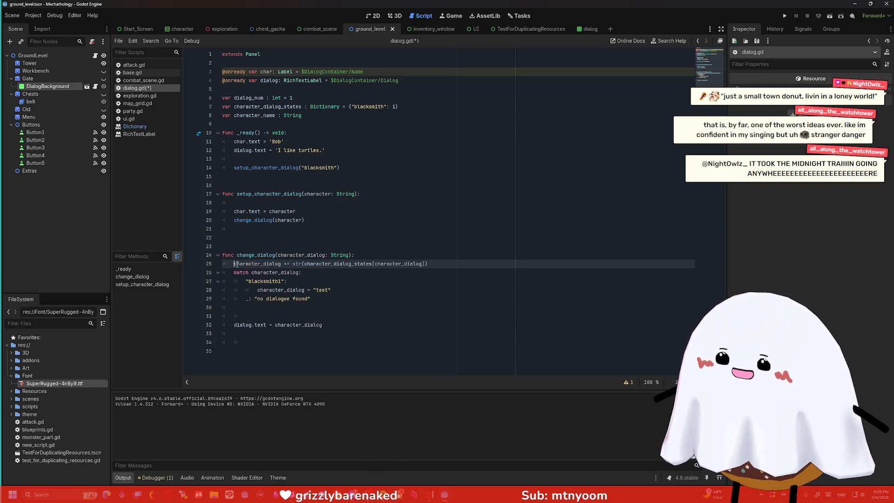
pyautogui.doubleClick(270, 264)
pyautogui.hotkey('ctrl', 'c')
pyautogui.click(263, 315)
pyautogui.hotkey('ctrl', 'v')
pyautogui.click(246, 316)
pyautogui.press('BackSpace')
pyautogui.moveTo(281, 316); pyautogui.dragTo(207, 320)
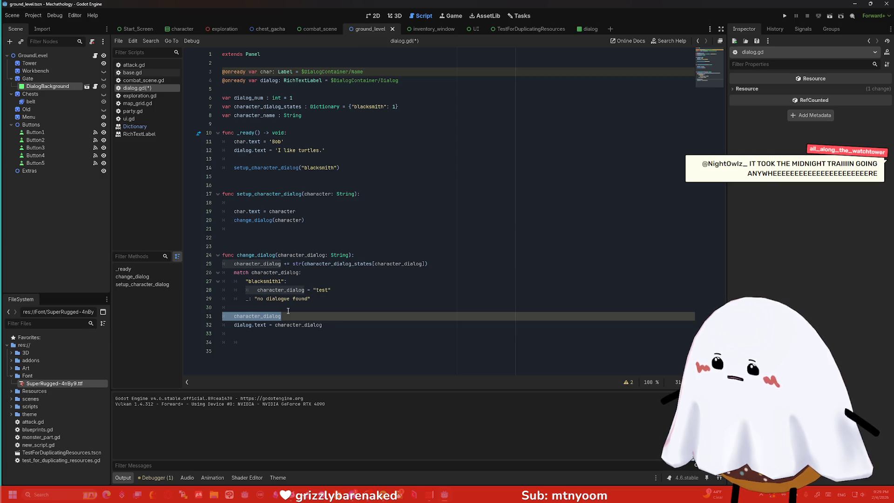
pyautogui.press('BackSpace')
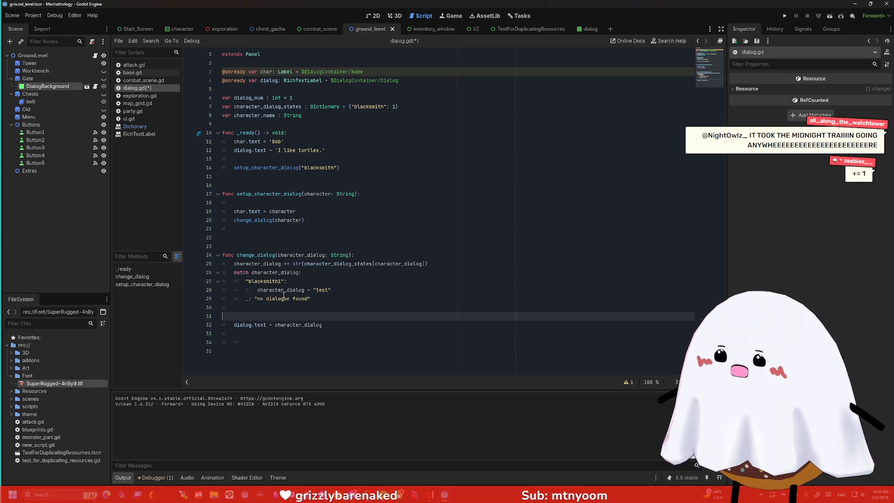
# Add 'var increment_dialog = character_dialog' as the first line of change_dialog
pyautogui.click(376, 257)
pyautogui.press('Return')
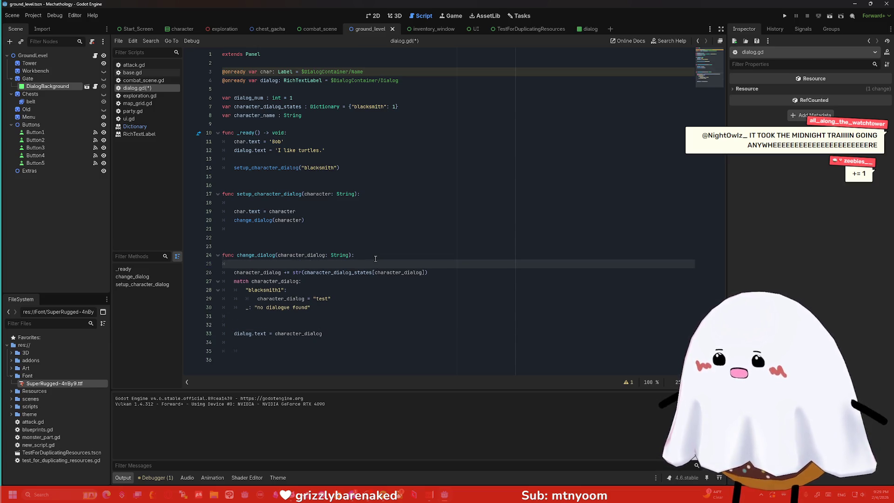
pyautogui.write('increment')
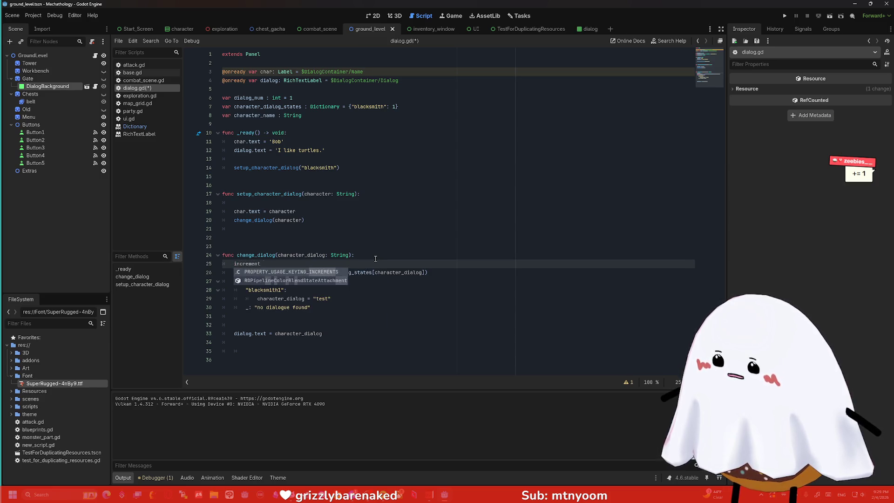
pyautogui.write('_dialog = character_dialog')
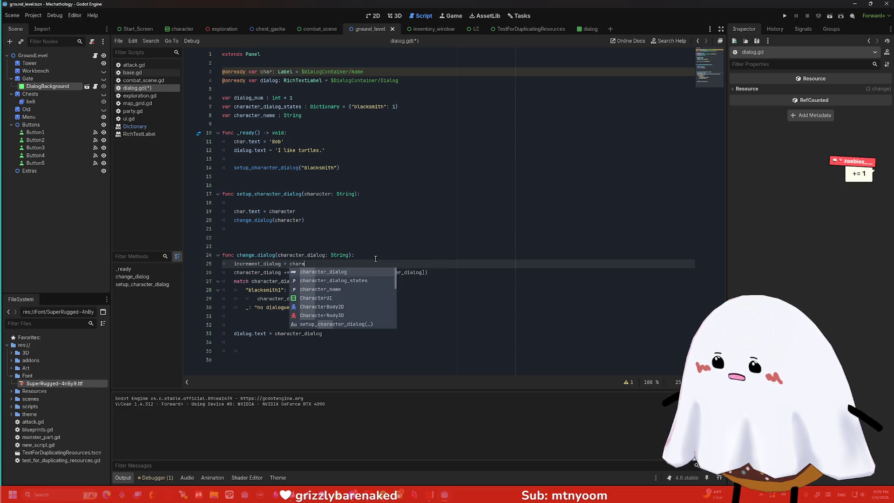
pyautogui.click(346, 324)
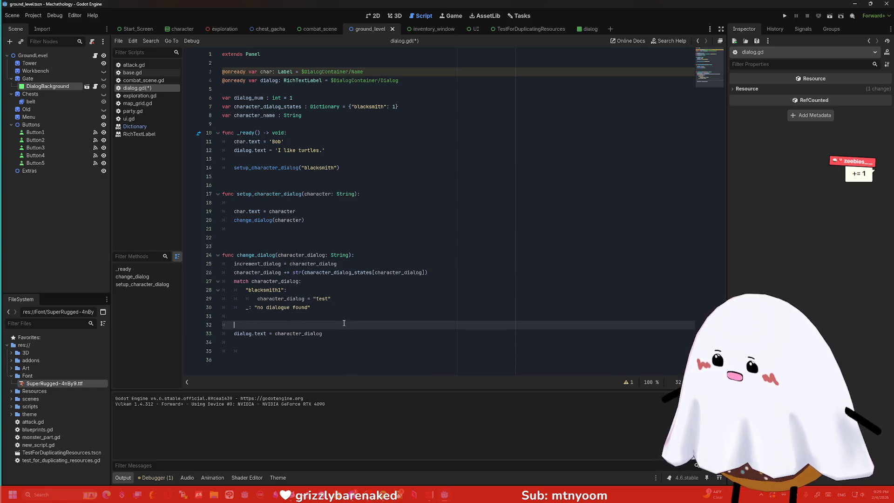
pyautogui.click(230, 263)
pyautogui.write('var')
# Write 'character_dialog_states = increment_dialog' on line 32, just above dialog.text
pyautogui.click(275, 324)
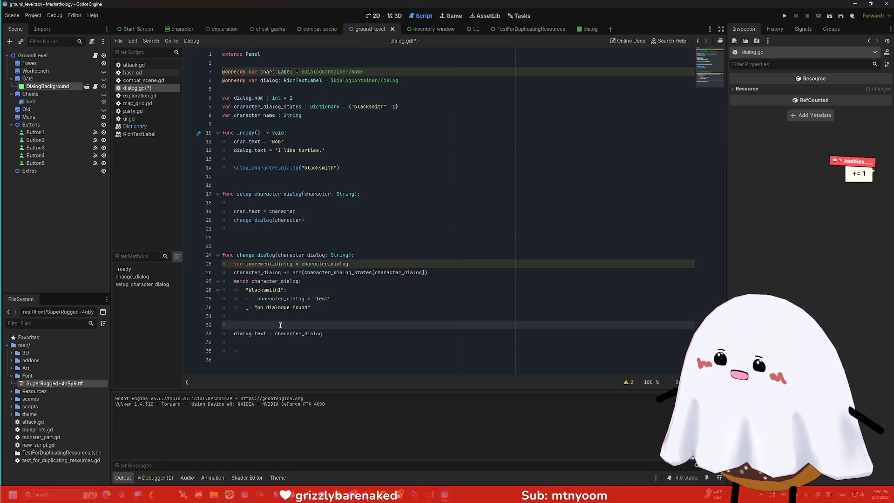
pyautogui.write('character')
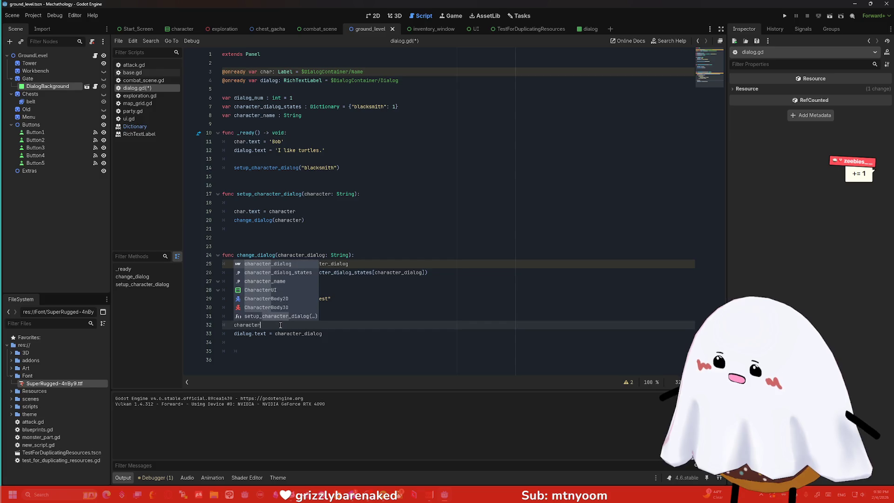
pyautogui.press('Down')
pyautogui.press('Return')
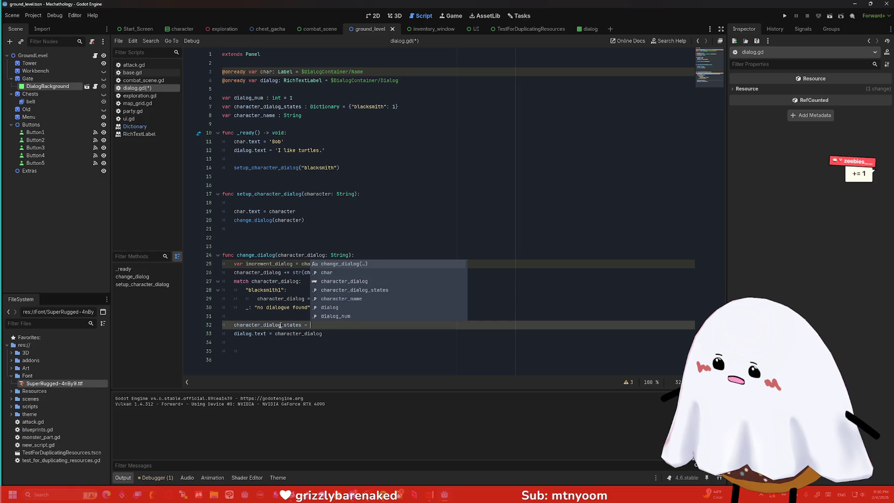
pyautogui.write('increment')
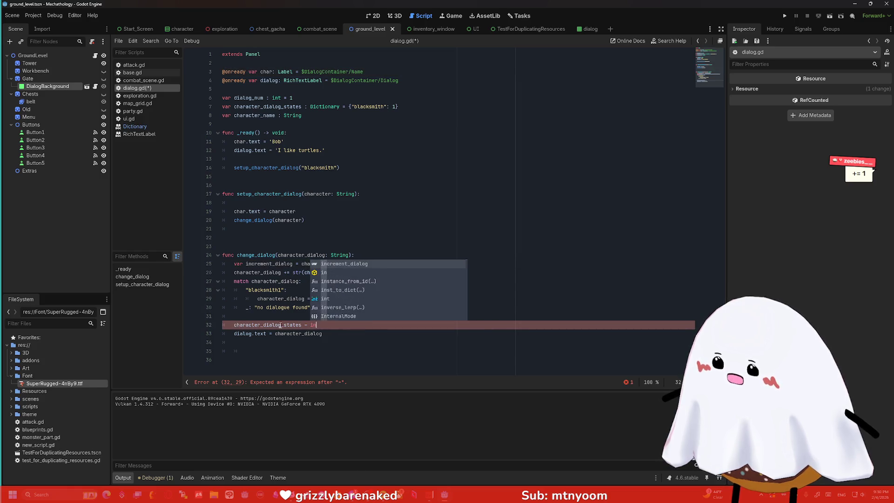
pyautogui.press('Down')
pyautogui.press('Up')
pyautogui.press('Return')
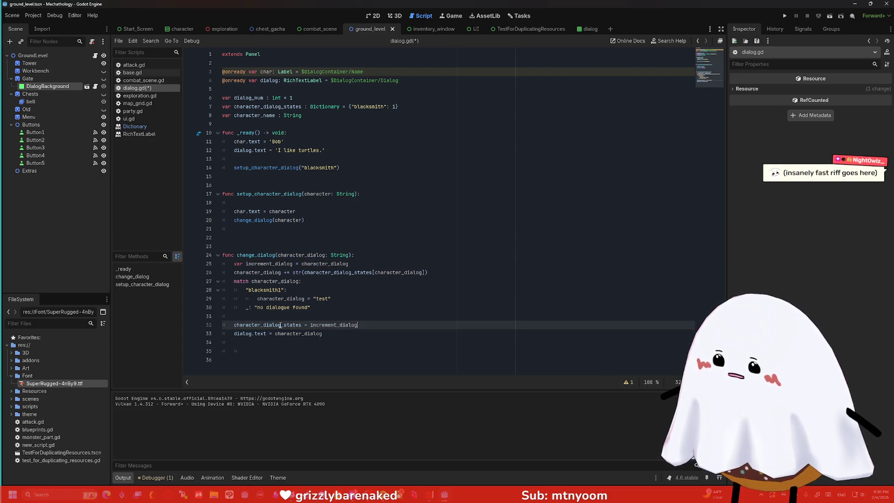
pyautogui.write('+')
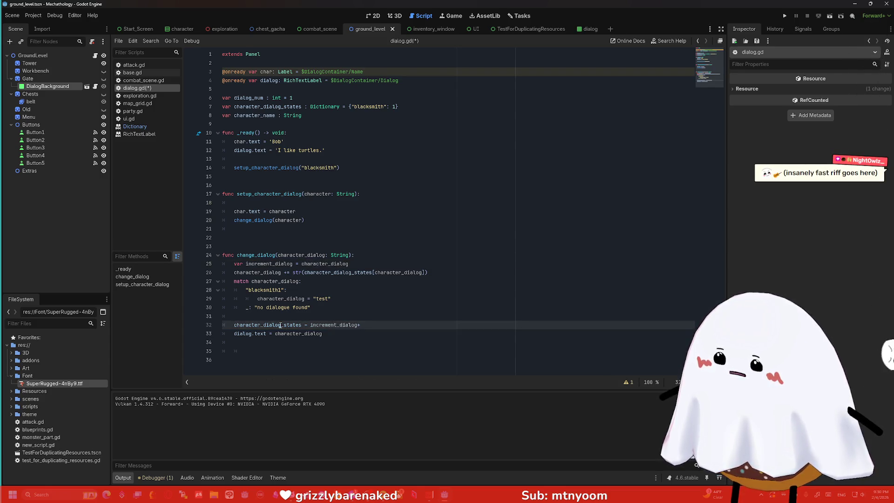
pyautogui.press('BackSpace')
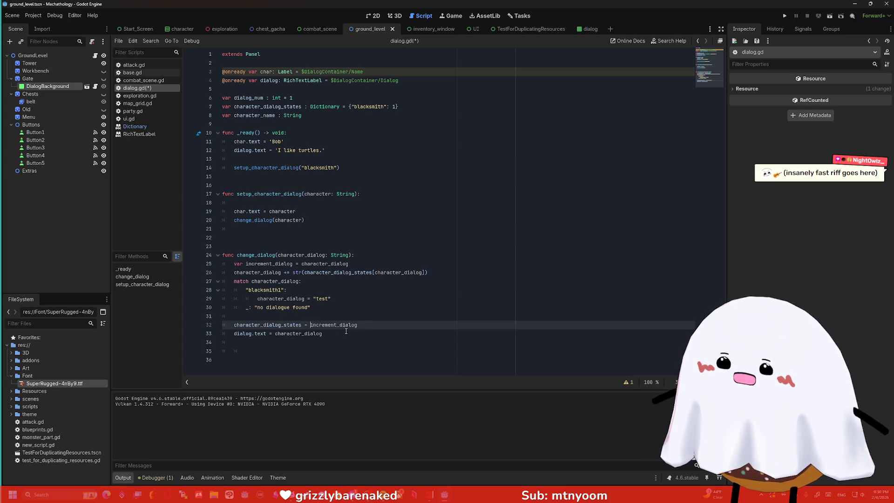
# Fix line 32 so it adds '+ 1' to increment_dialog
pyautogui.write('{')
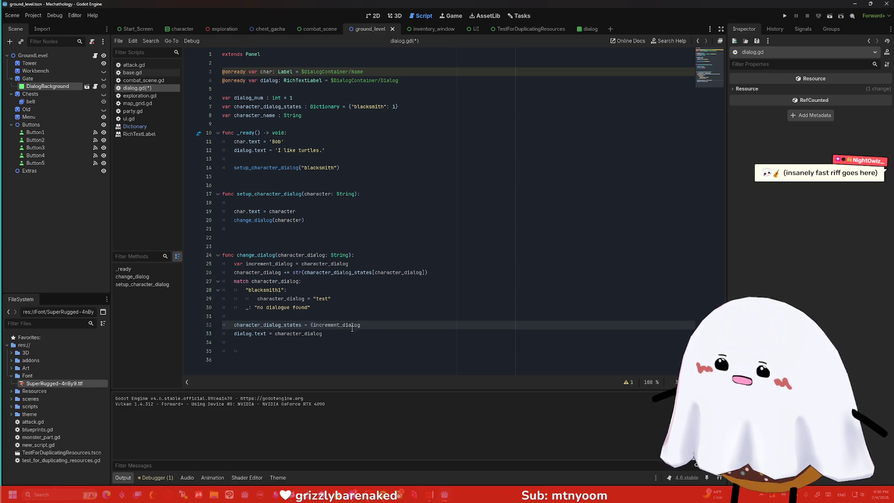
pyautogui.press('BackSpace')
pyautogui.press('BackSpace')
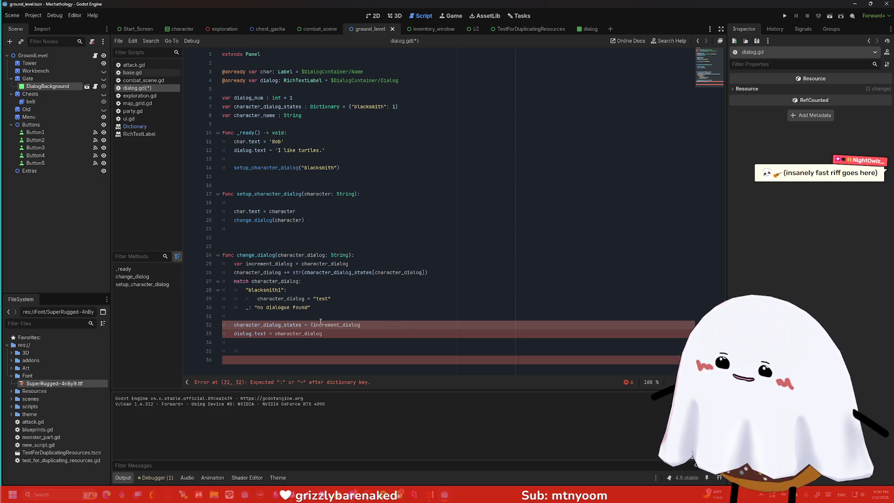
pyautogui.click(312, 325)
pyautogui.press('BackSpace')
pyautogui.click(387, 326)
pyautogui.write('+ 1')
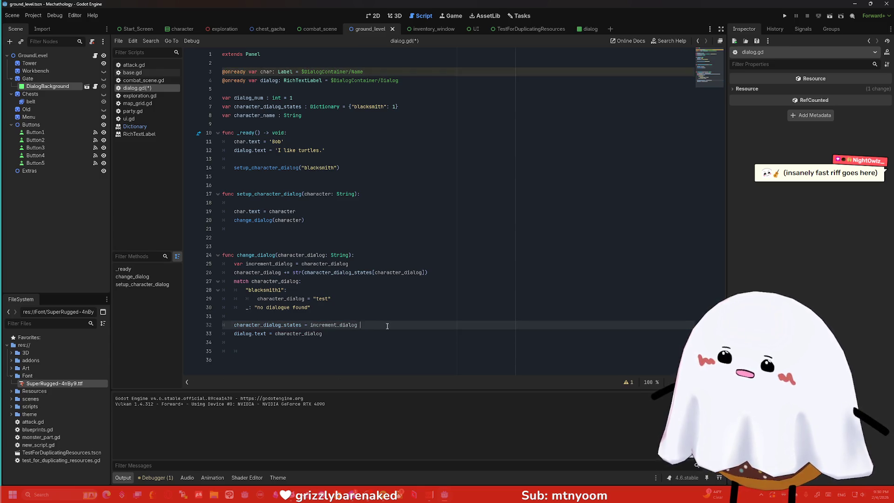
# Add print(character_dialog_states["blacksmith"]) below the increment line and run the project
pyautogui.click(386, 350)
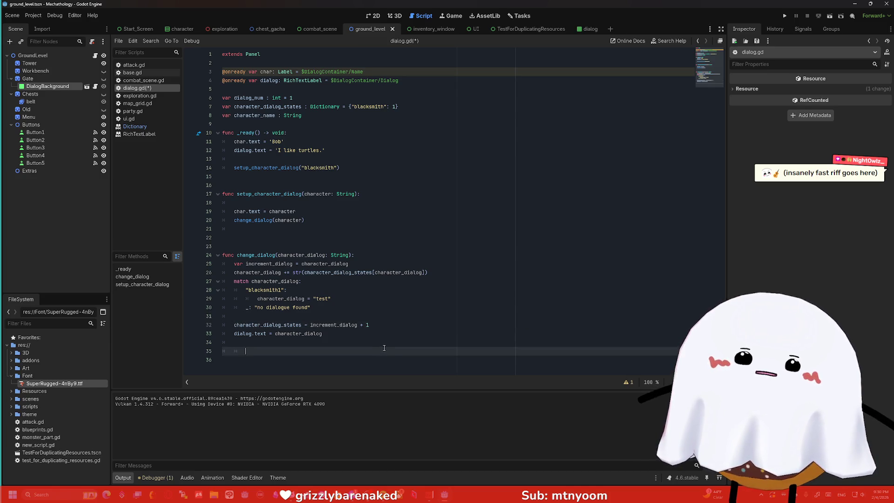
pyautogui.click(386, 324)
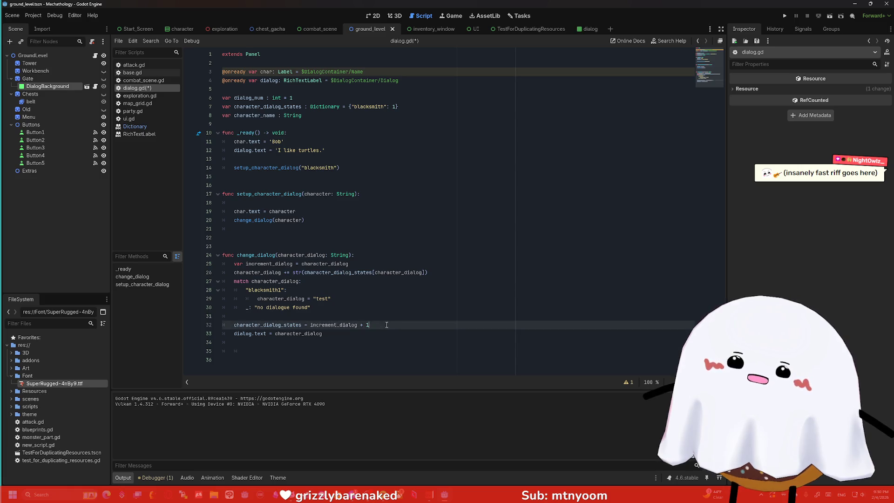
pyautogui.press('Return')
pyautogui.write('print(chara')
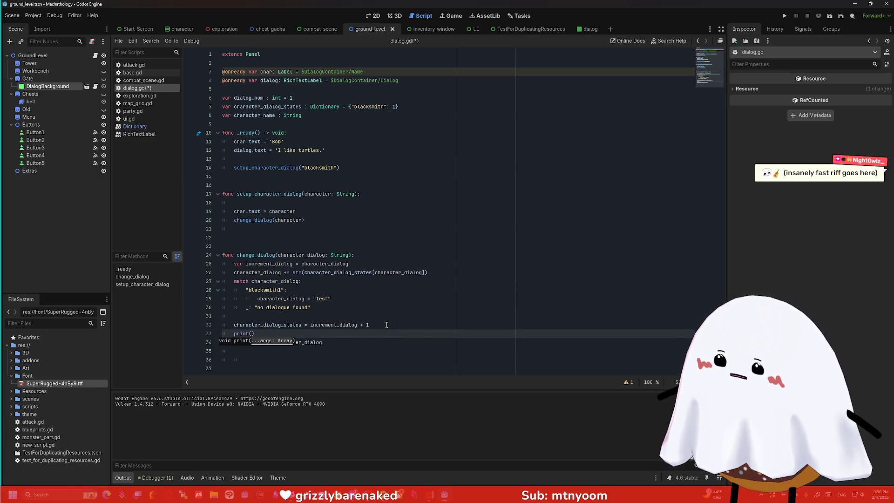
pyautogui.write('cter')
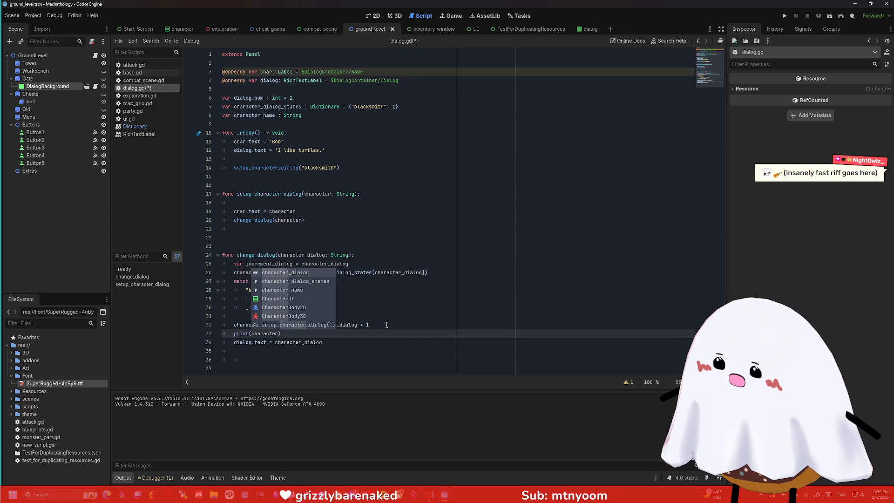
pyautogui.press('Down')
pyautogui.press('Return')
pyautogui.write('(')
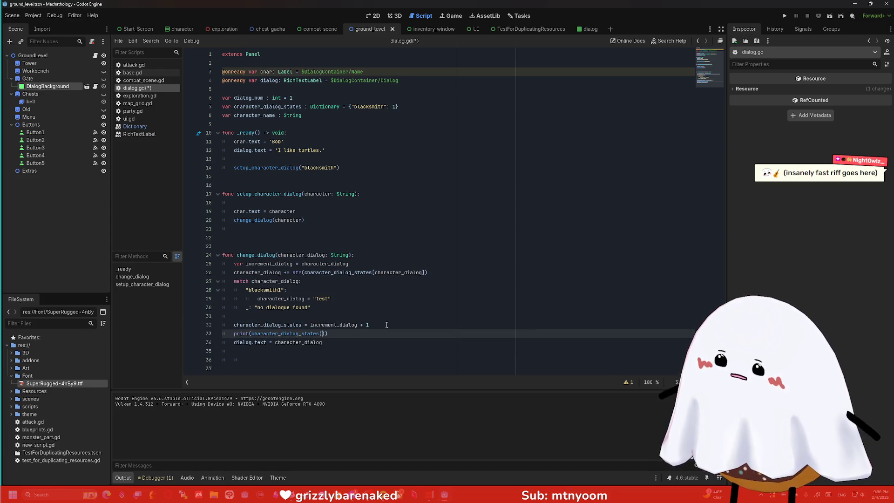
pyautogui.press('BackSpace')
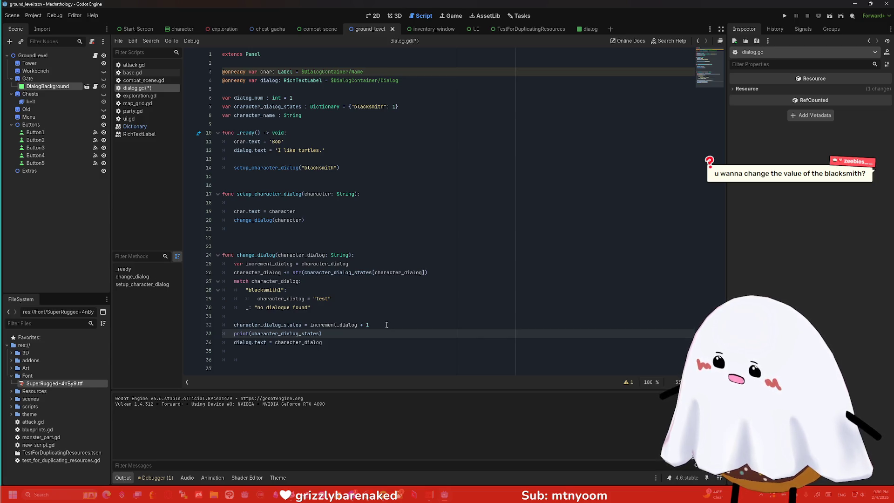
pyautogui.write('[')
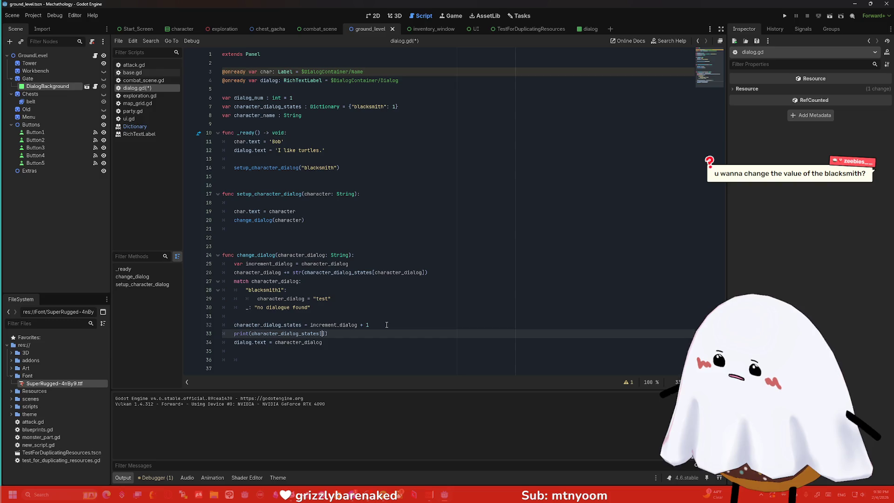
pyautogui.write('blacksmith')
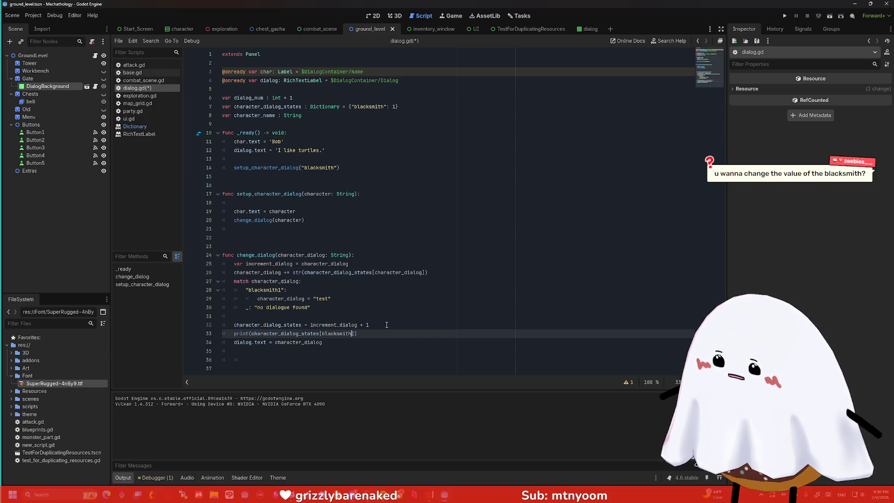
pyautogui.press('BackSpace')
pyautogui.press('BackSpace')
pyautogui.press('BackSpace')
pyautogui.write('"blacksm')
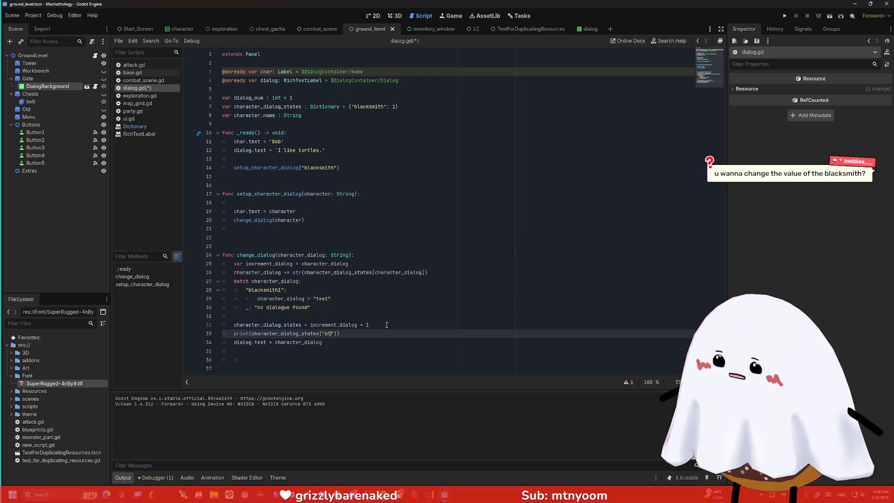
pyautogui.write('ith')
pyautogui.press('Right')
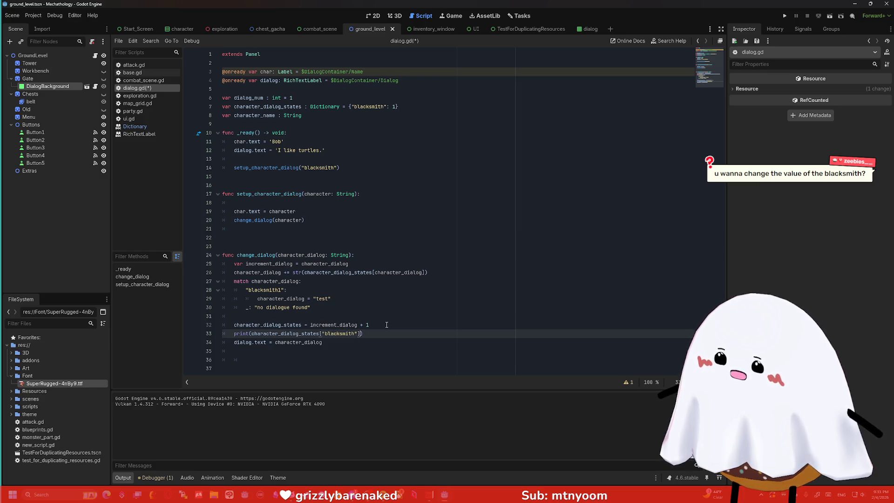
pyautogui.click(384, 336)
pyautogui.press('Return')
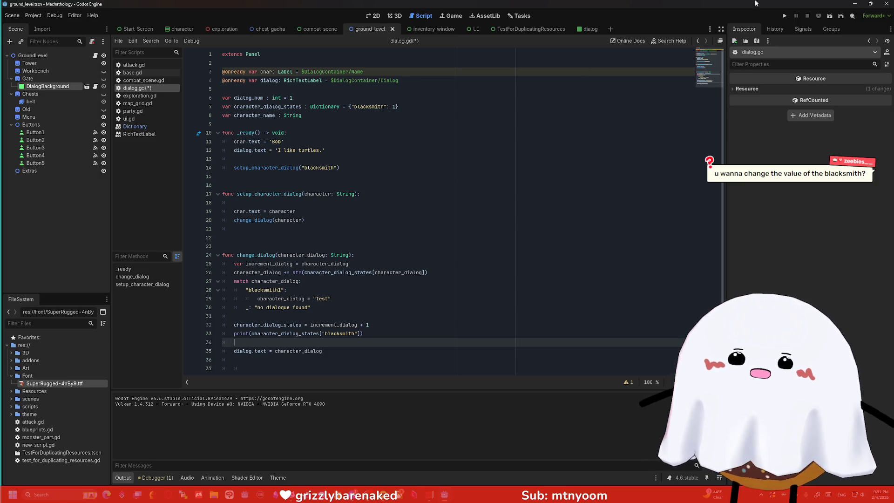
pyautogui.click(784, 16)
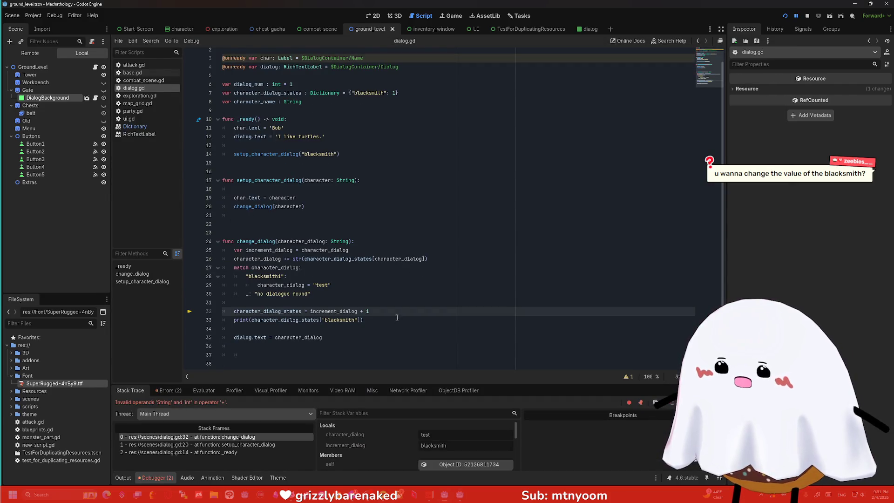
# Inspect the debugger variables for the error and start rewriting line 32 as a dictionary index
pyautogui.moveTo(312, 313)
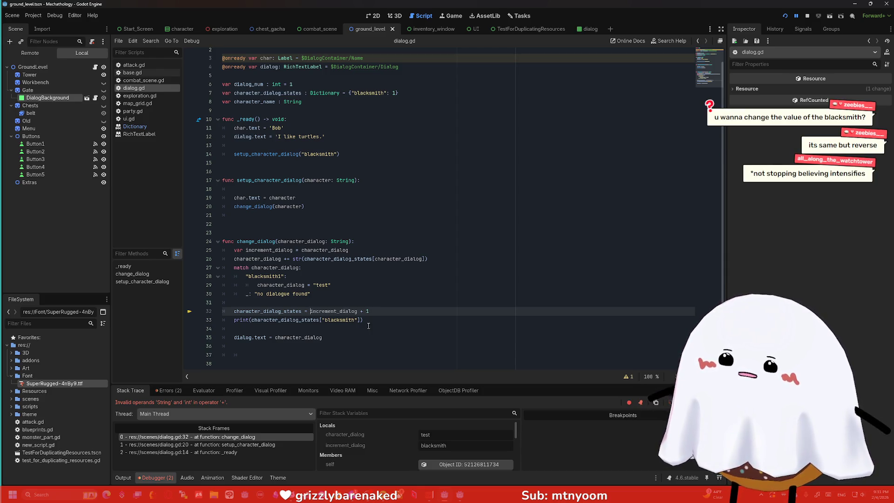
pyautogui.moveTo(370, 311); pyautogui.dragTo(232, 313)
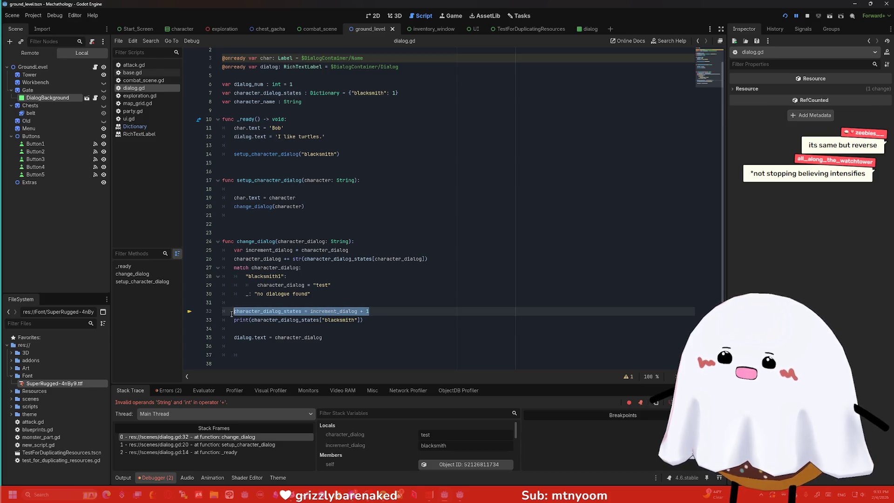
pyautogui.click(306, 312)
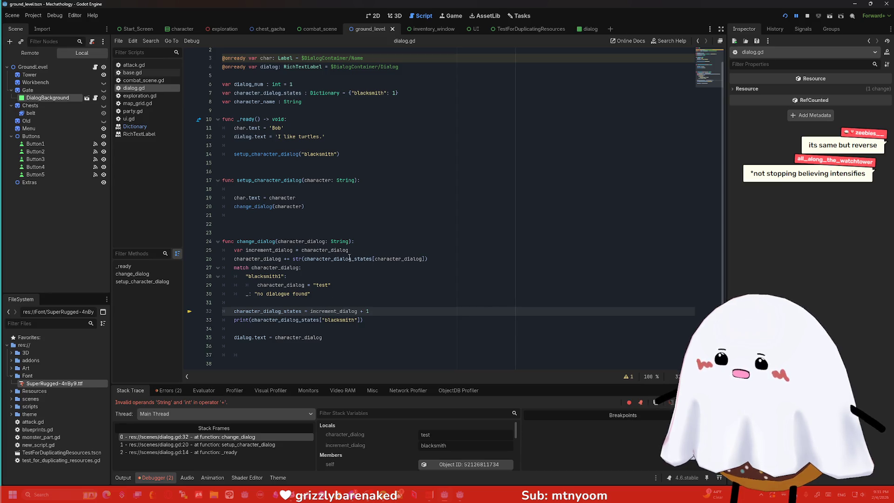
pyautogui.moveTo(329, 259)
pyautogui.write('[incre')
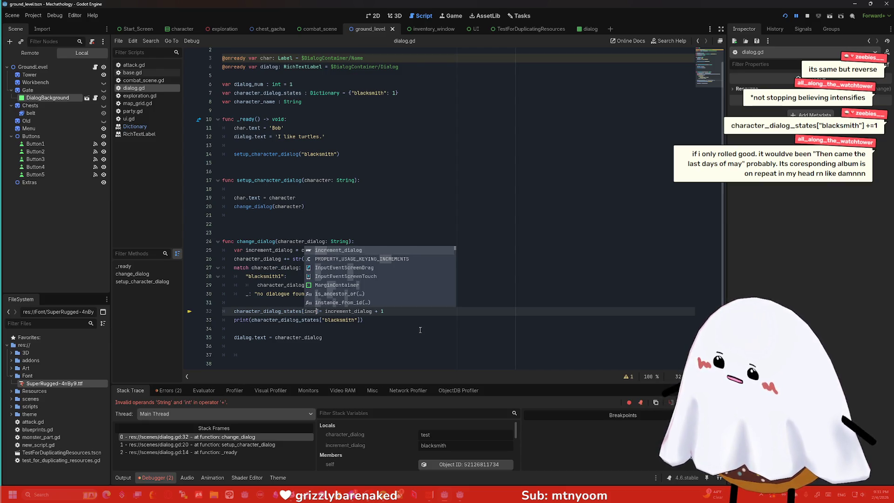
# Make line 32 read character_dialog_states[increment_dialog] += 1
pyautogui.press('Return')
pyautogui.moveTo(437, 312); pyautogui.dragTo(353, 313)
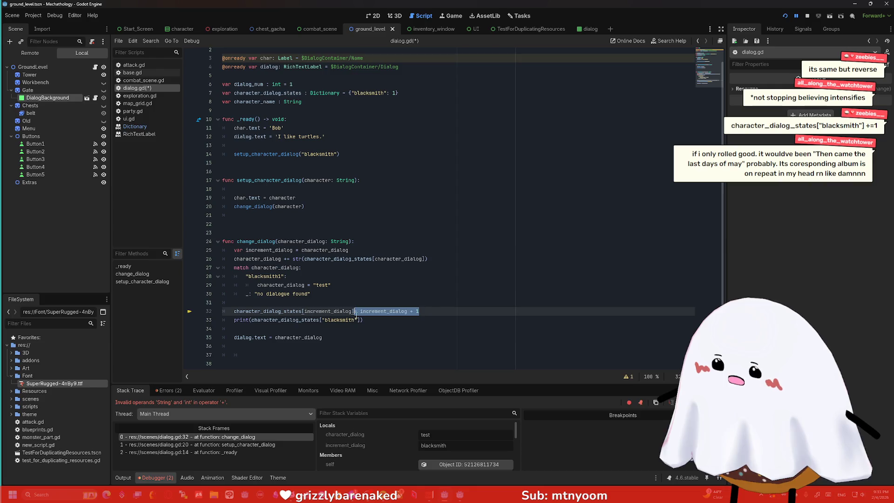
pyautogui.press('BackSpace')
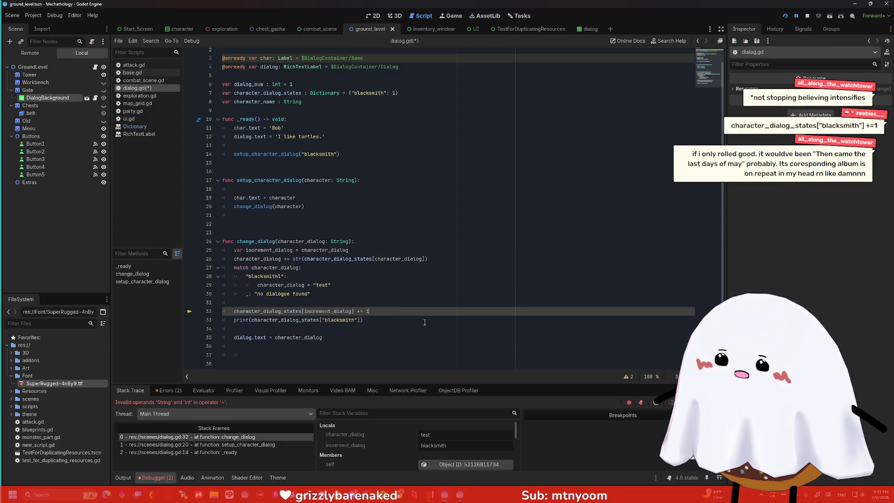
pyautogui.click(424, 322)
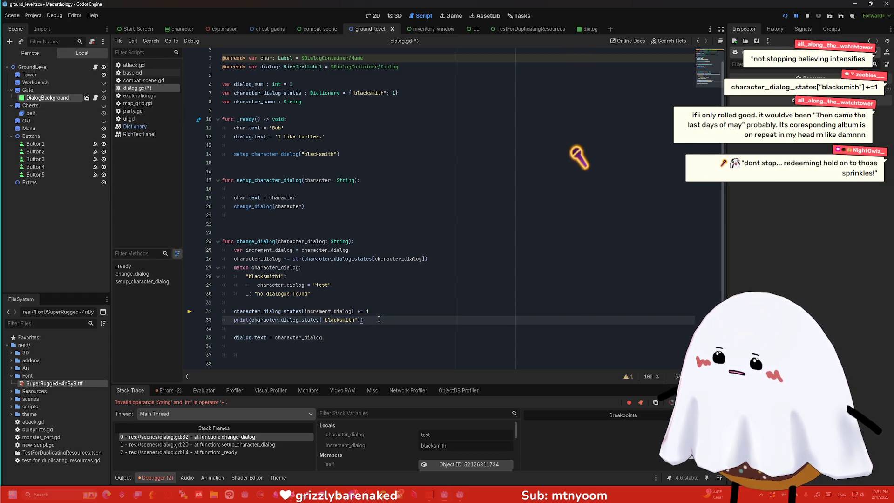
# Rerun with F5, check the gate to see the 'test' dialogue printing 2, then close the game
pyautogui.press('F5')
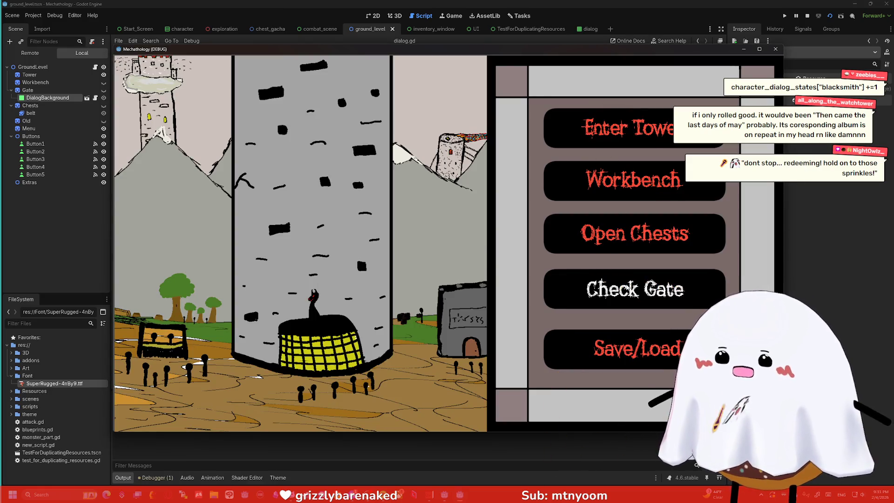
pyautogui.click(627, 278)
pyautogui.moveTo(498, 52)
pyautogui.mouseDown()
pyautogui.moveTo(515, 108)
pyautogui.moveTo(518, 455)
pyautogui.moveTo(518, 79)
pyautogui.mouseUp()
pyautogui.click(791, 76)
pyautogui.click(274, 315)
pyautogui.press('Down')
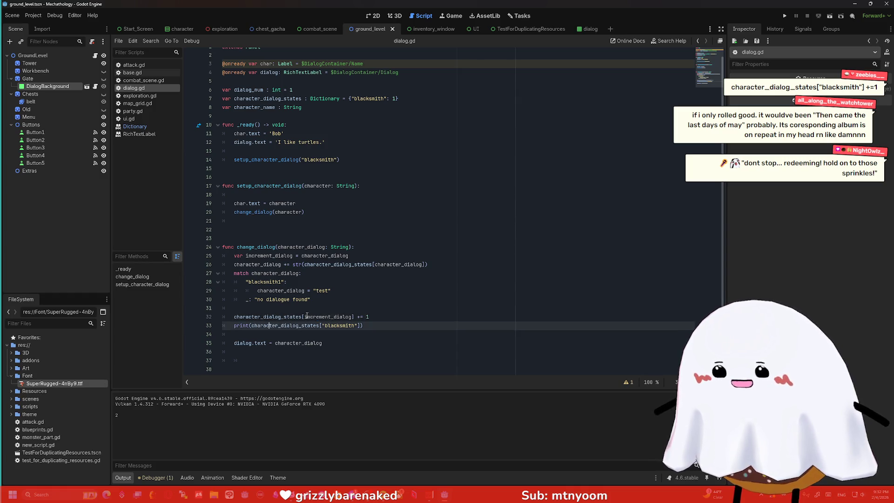
# Delete the print(character_dialog_states["blacksmith"]) debug line, keeping the += 1 increment
pyautogui.moveTo(306, 317); pyautogui.dragTo(354, 317)
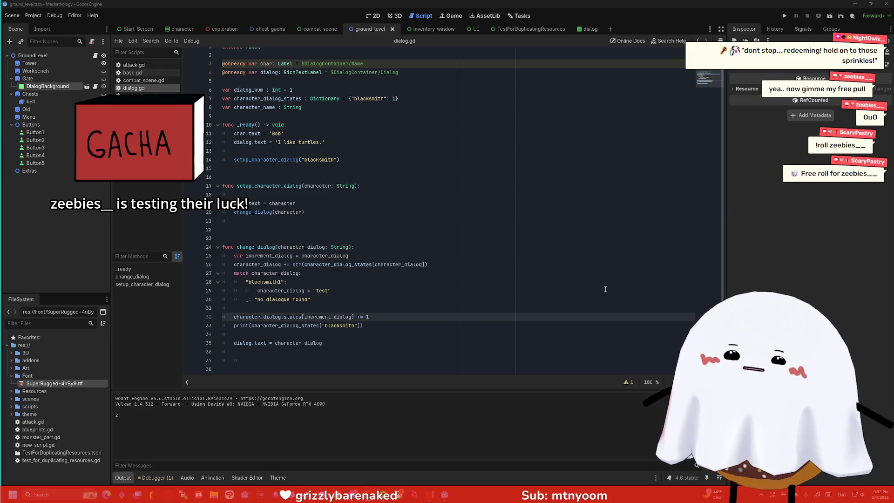
pyautogui.moveTo(363, 326); pyautogui.dragTo(222, 325)
pyautogui.press('BackSpace')
pyautogui.press('BackSpace')
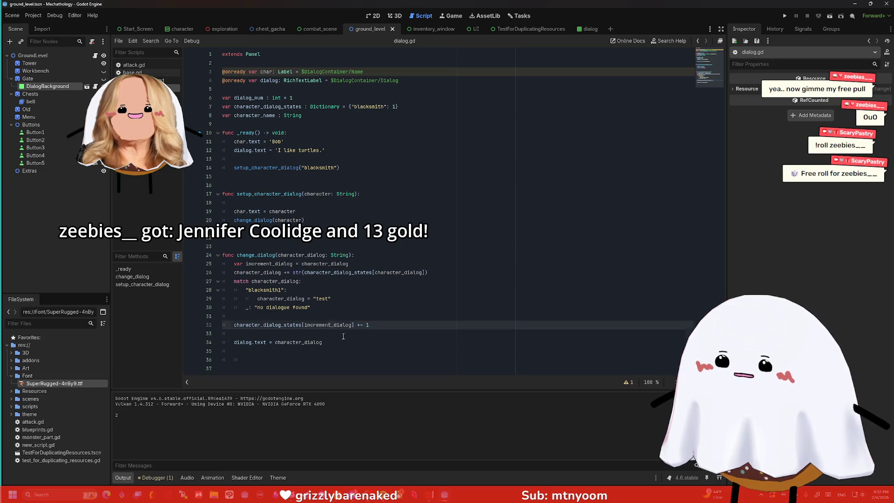
pyautogui.click(343, 337)
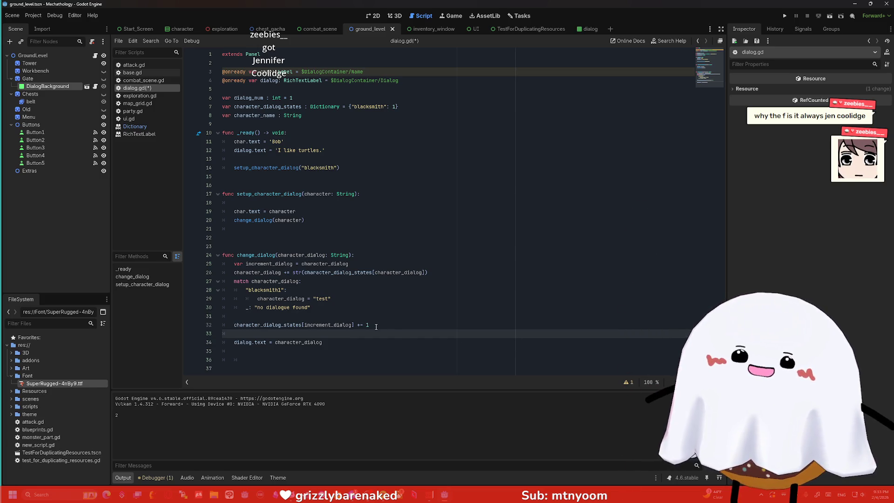
pyautogui.write('-')
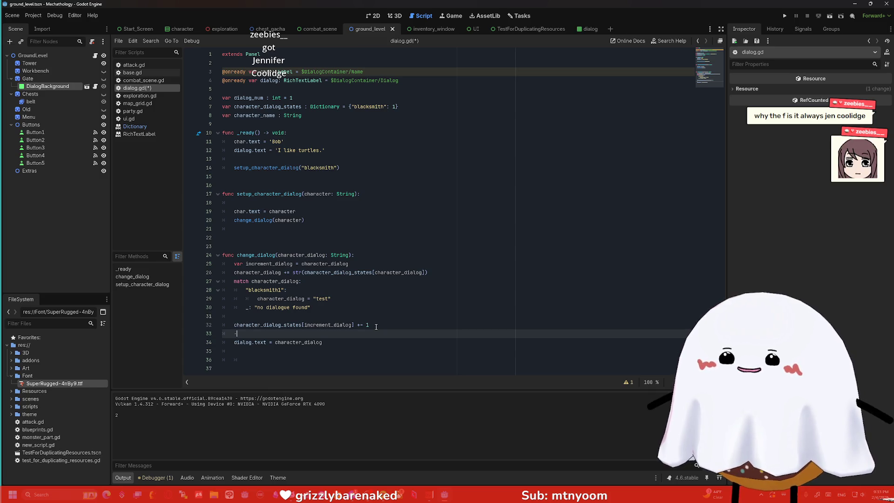
pyautogui.press('BackSpace')
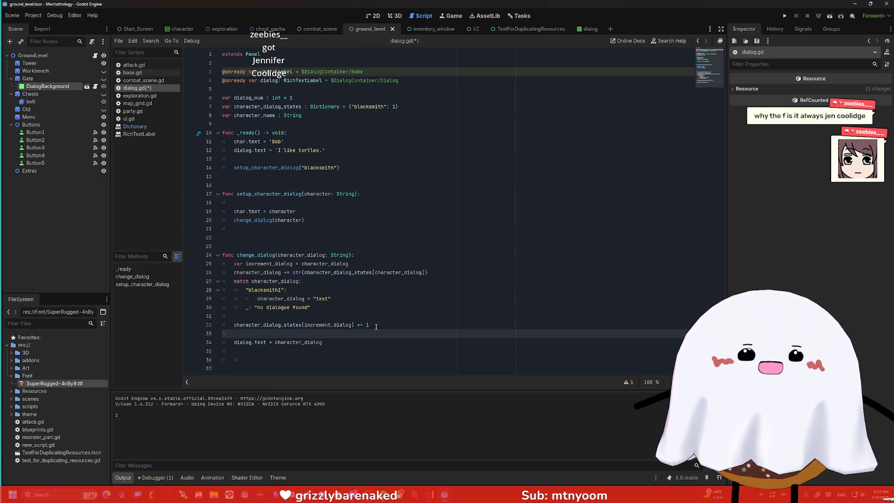
pyautogui.press('Down')
pyautogui.press('Down')
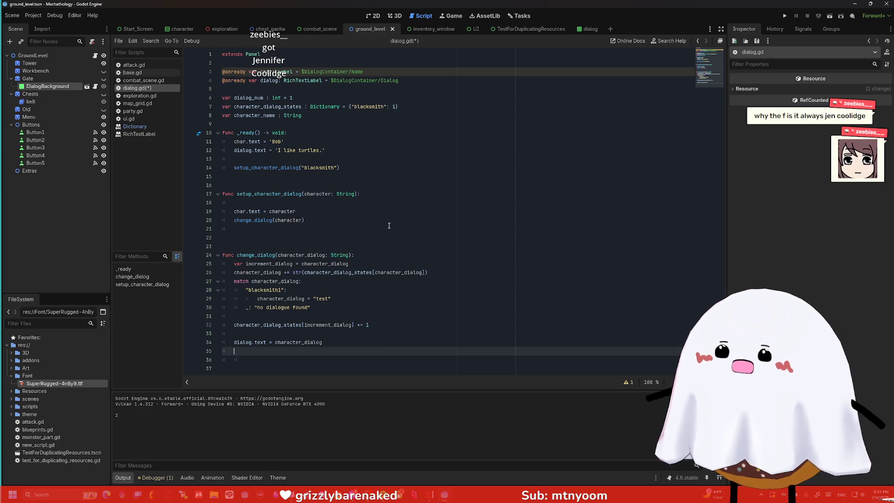
pyautogui.click(315, 75)
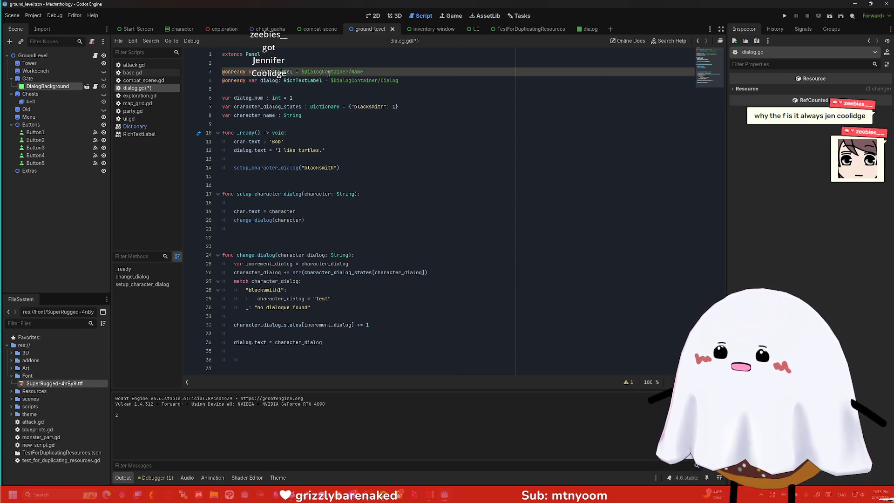
pyautogui.click(154, 477)
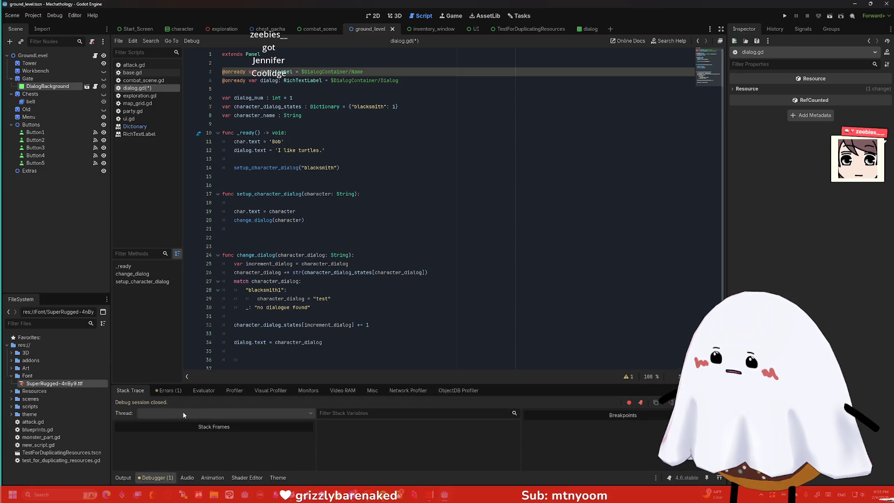
# Using the Errors list, rename char to name_label on lines 3, 11 and 19 and save
pyautogui.click(165, 391)
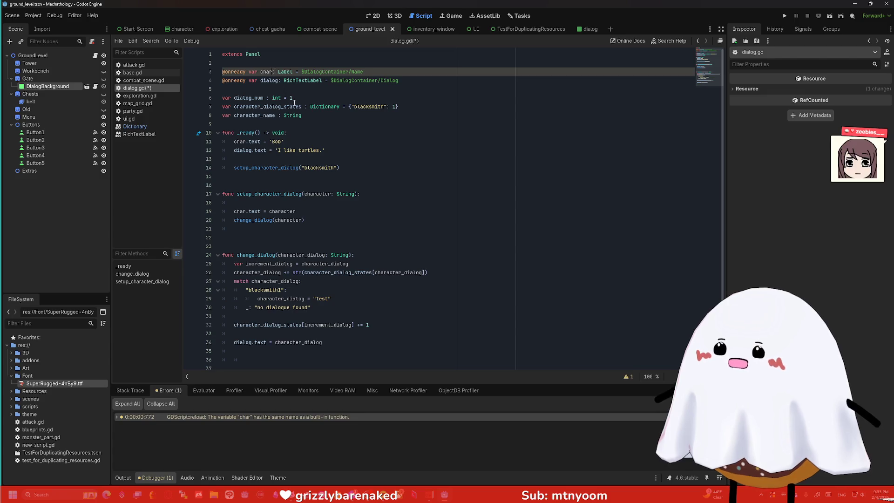
pyautogui.press('BackSpace')
pyautogui.press('BackSpace')
pyautogui.press('BackSpace')
pyautogui.write('nam')
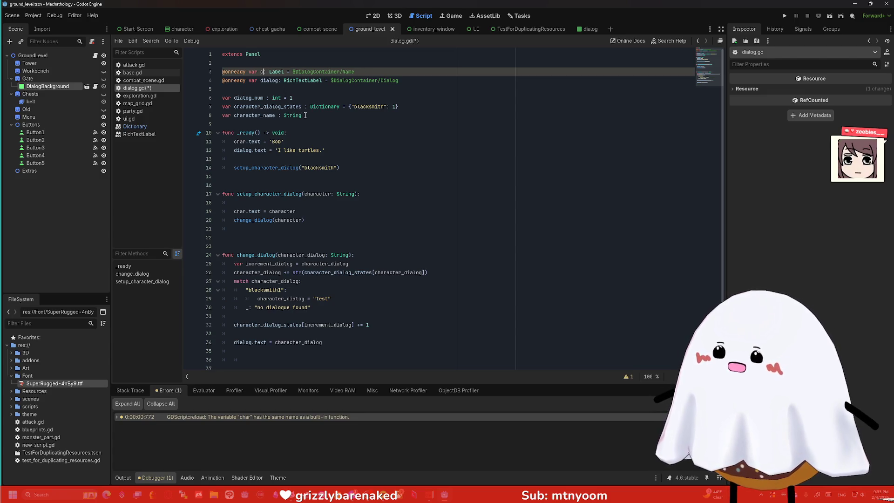
pyautogui.press('BackSpace')
pyautogui.press('BackSpace')
pyautogui.press('BackSpace')
pyautogui.write('name_label')
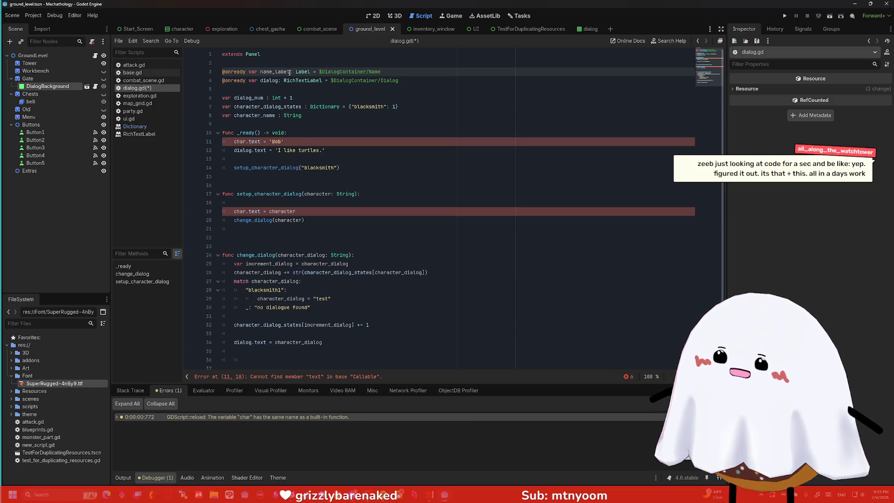
pyautogui.click(246, 141)
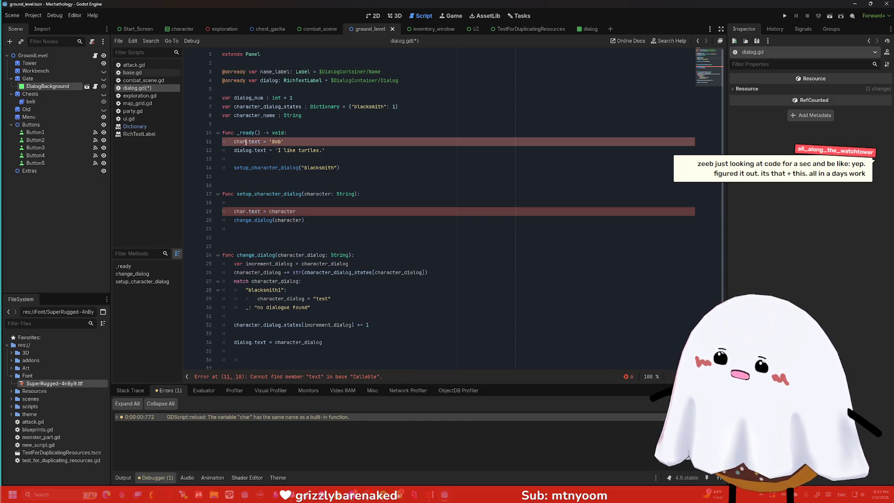
pyautogui.write('name_label')
pyautogui.doubleClick(233, 212)
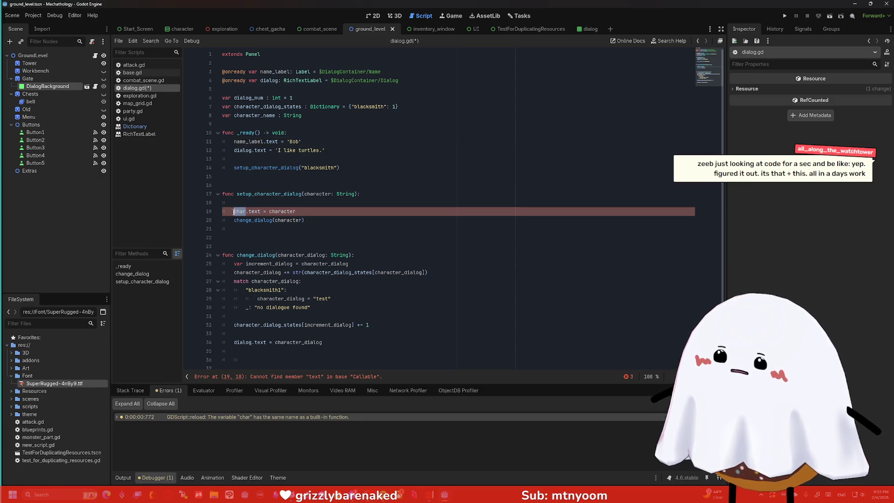
pyautogui.write('name_label')
pyautogui.click(356, 298)
pyautogui.hotkey('ctrl', 's')
# Remove the extra blank line so change_dialog starts at line 23
pyautogui.click(515, 131)
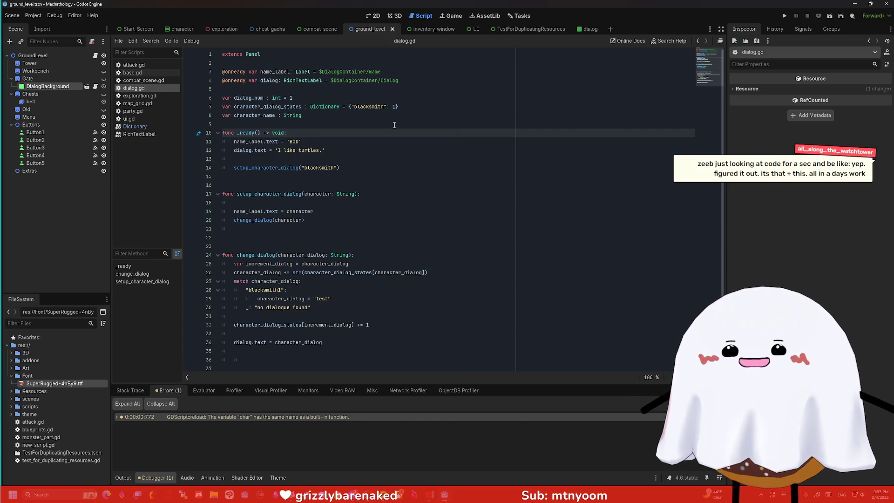
pyautogui.click(322, 159)
pyautogui.click(302, 237)
pyautogui.press('BackSpace')
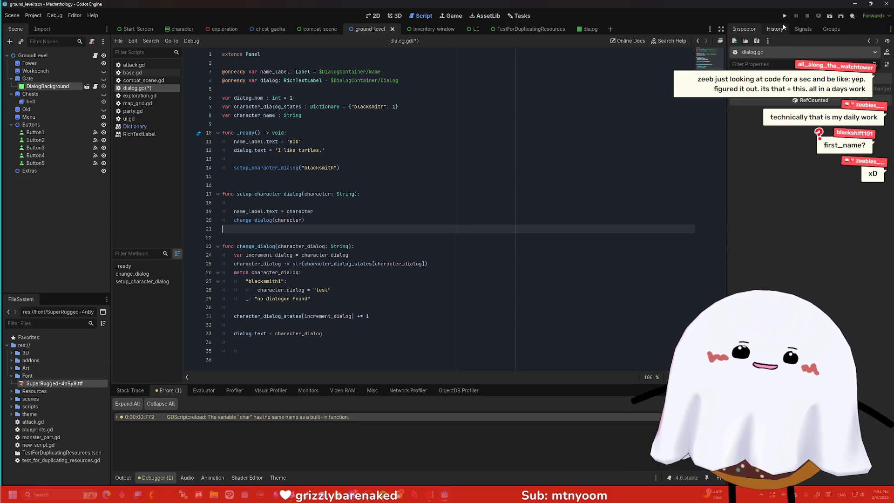
# Try replacing the line 14 'blacksmith' string with 'Eater of Worlds', then undo it
pyautogui.moveTo(334, 168); pyautogui.dragTo(311, 167)
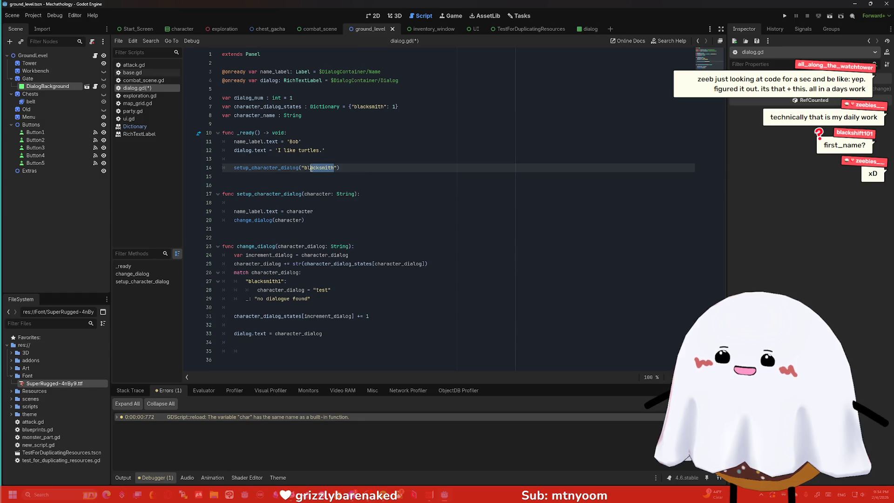
pyautogui.doubleClick(311, 168)
pyautogui.write('Eater of Worlds')
pyautogui.click(338, 185)
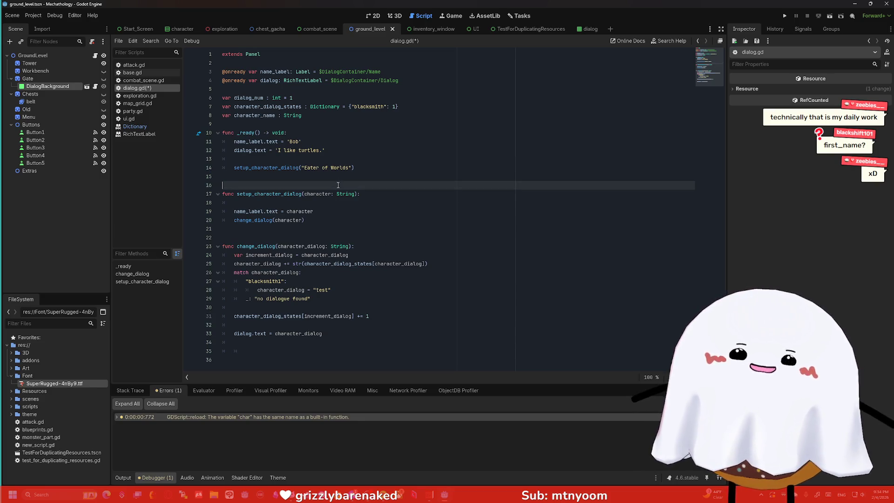
pyautogui.hotkey('ctrl', 'z')
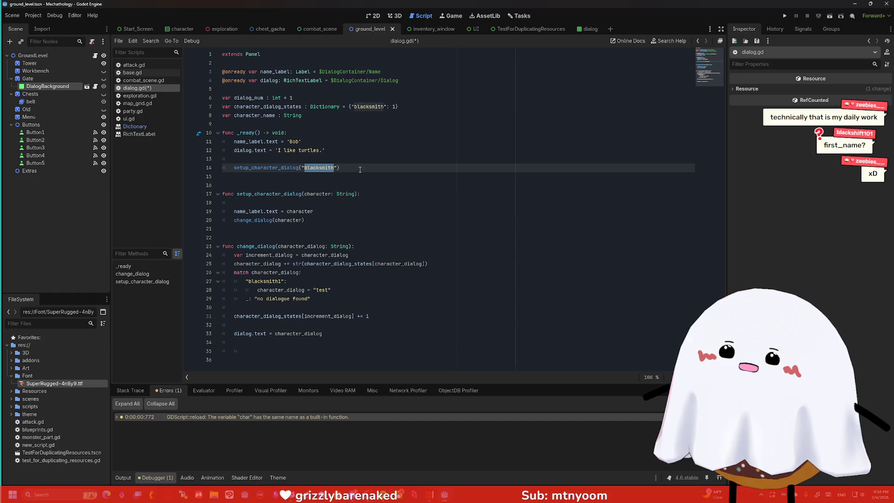
# Run the project, play to the gate scene showing the blacksmith's name, then stop with F8
pyautogui.press('F5')
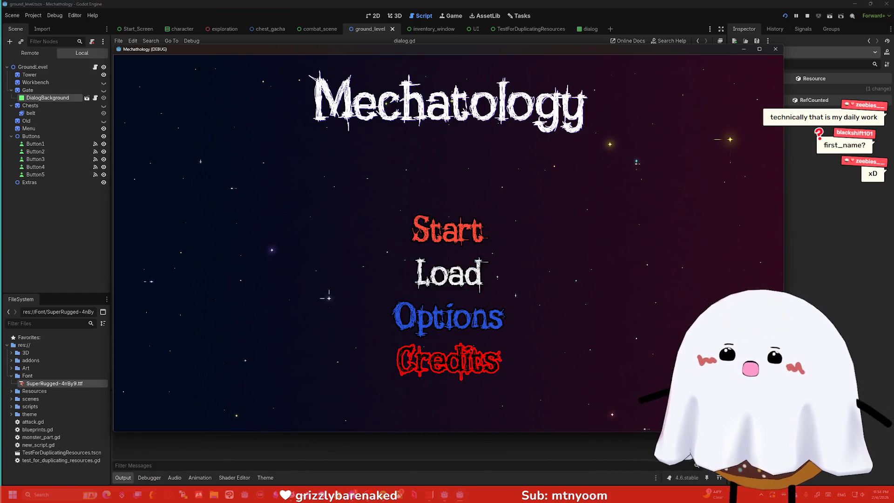
pyautogui.click(448, 230)
pyautogui.click(635, 289)
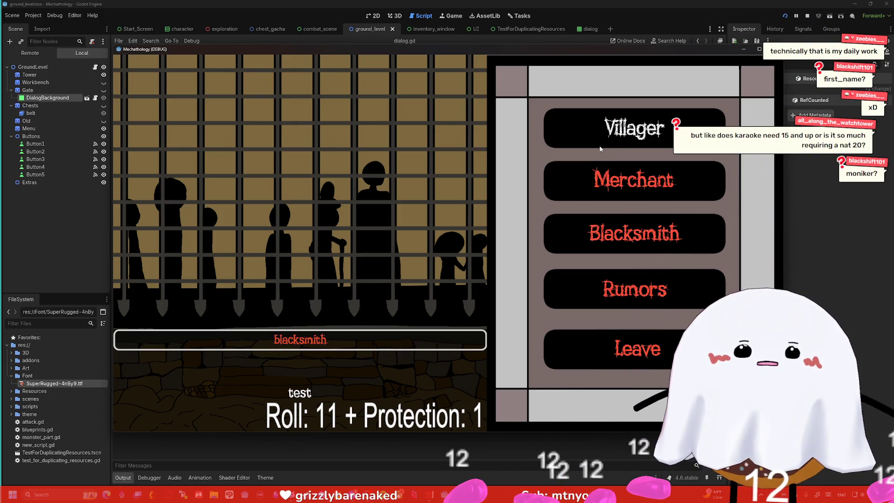
pyautogui.press('F8')
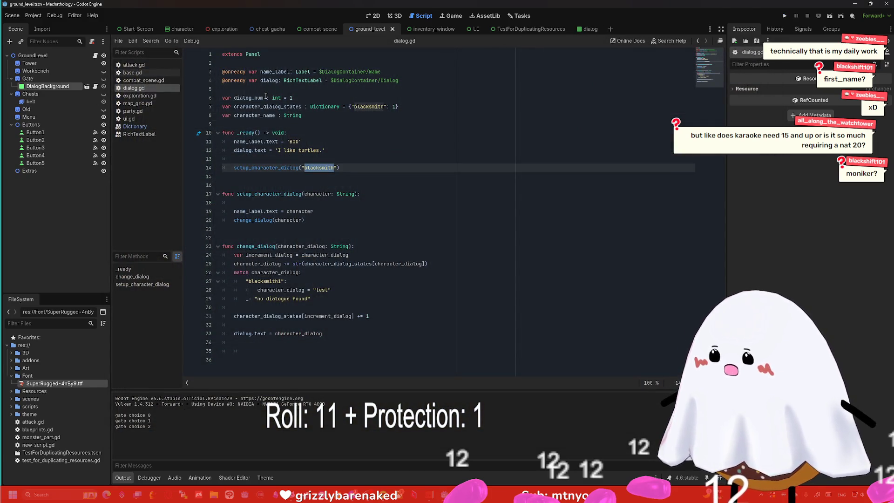
# Rename name_label to moniker on lines 3, 11 and 19 and save dialog.gd
pyautogui.moveTo(264, 98); pyautogui.dragTo(234, 98)
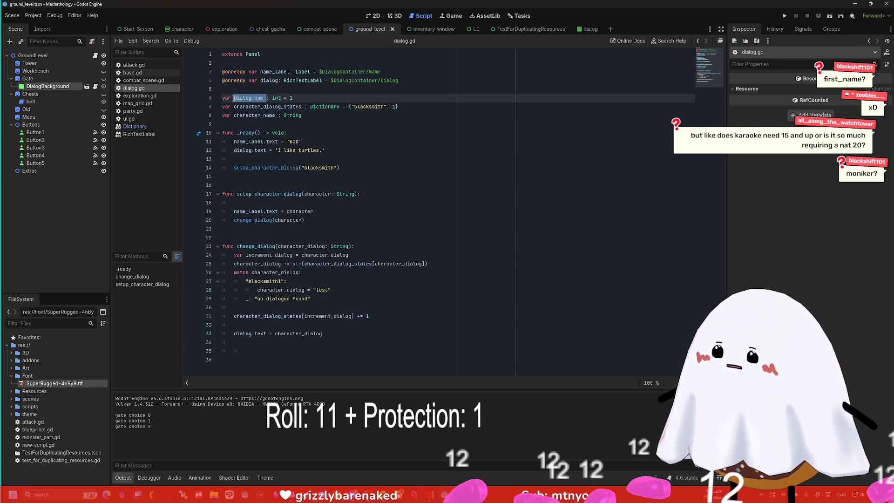
pyautogui.moveTo(290, 71); pyautogui.dragTo(261, 71)
pyautogui.write('moniker')
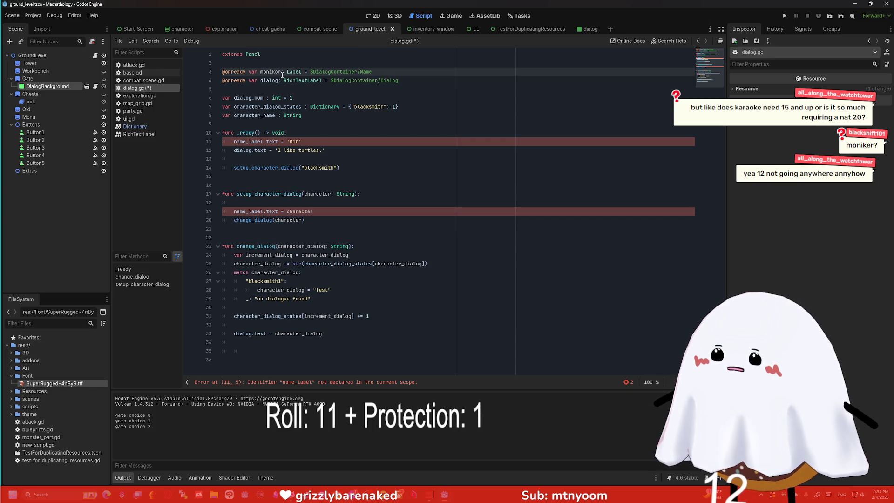
pyautogui.doubleClick(262, 72)
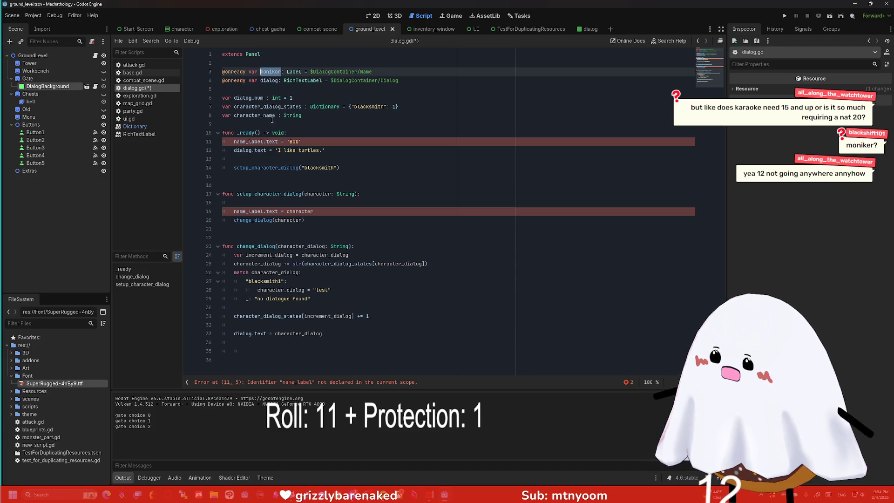
pyautogui.doubleClick(258, 141)
pyautogui.write('monikor')
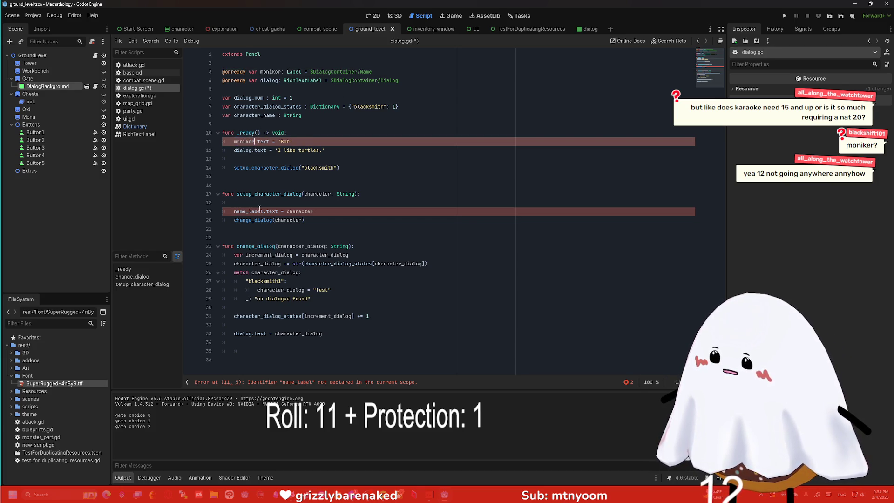
pyautogui.doubleClick(262, 212)
pyautogui.write('monikor')
pyautogui.click(352, 246)
pyautogui.hotkey('ctrl', 's')
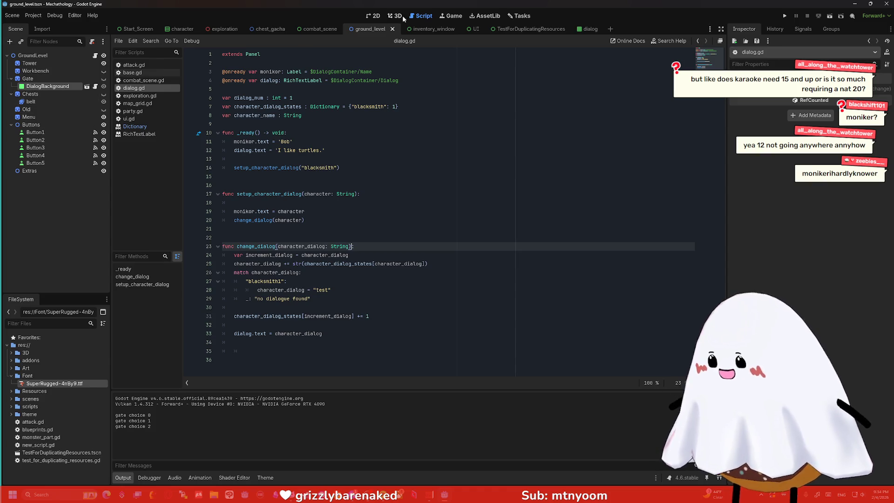
# Open the dialog scene and change the line 3 node path from Name to 'monikor', then save
pyautogui.click(598, 29)
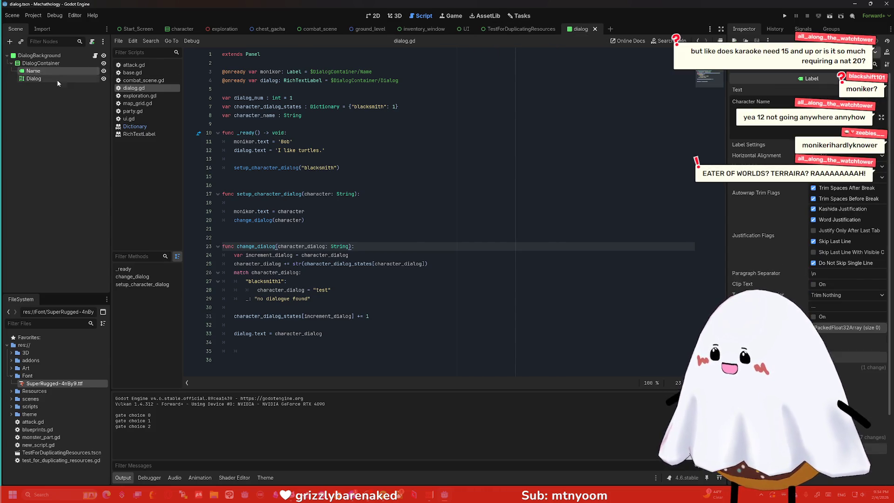
pyautogui.doubleClick(365, 72)
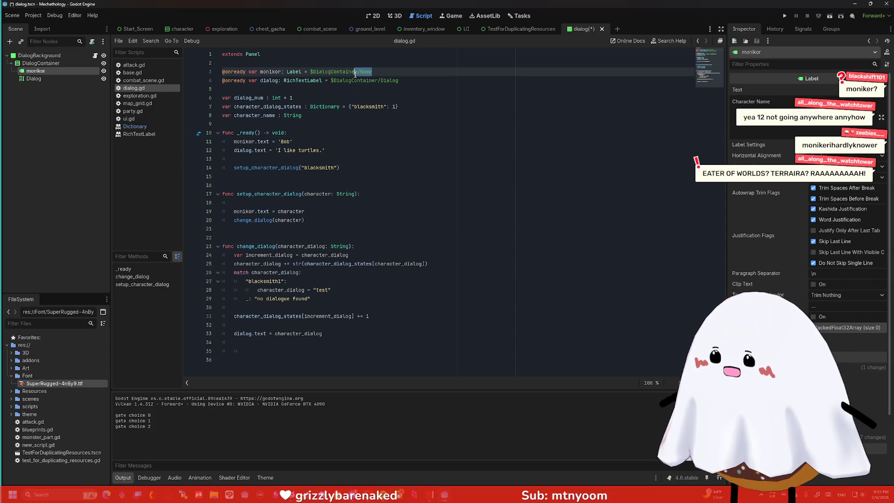
pyautogui.write('monikor')
pyautogui.click(374, 96)
pyautogui.hotkey('ctrl', 's')
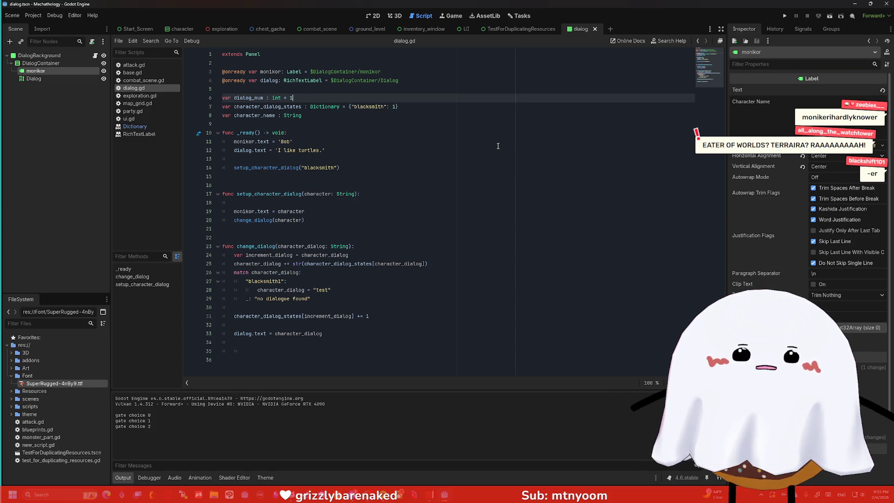
# Correct the misspelled 'monikor' to 'moniker' on lines 11 and 19
pyautogui.click(279, 73)
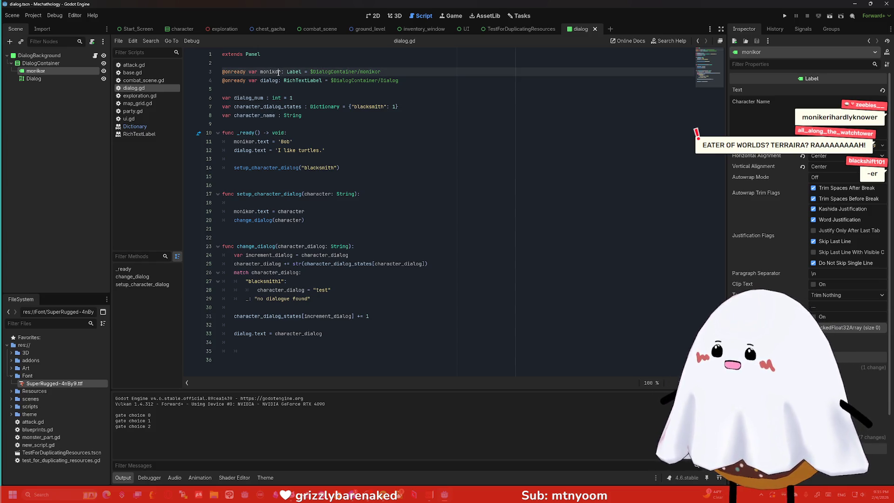
pyautogui.click(252, 142)
pyautogui.press('BackSpace')
pyautogui.write('e')
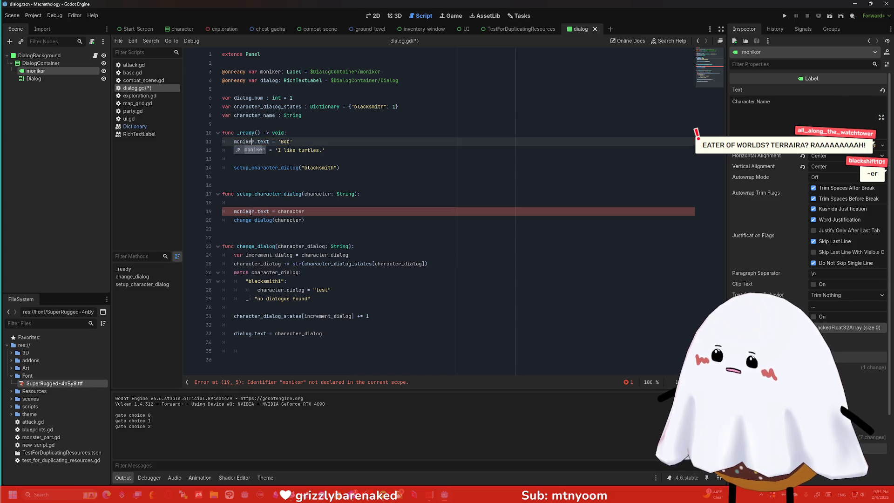
pyautogui.click(252, 212)
pyautogui.press('BackSpace')
pyautogui.write('e')
pyautogui.click(260, 228)
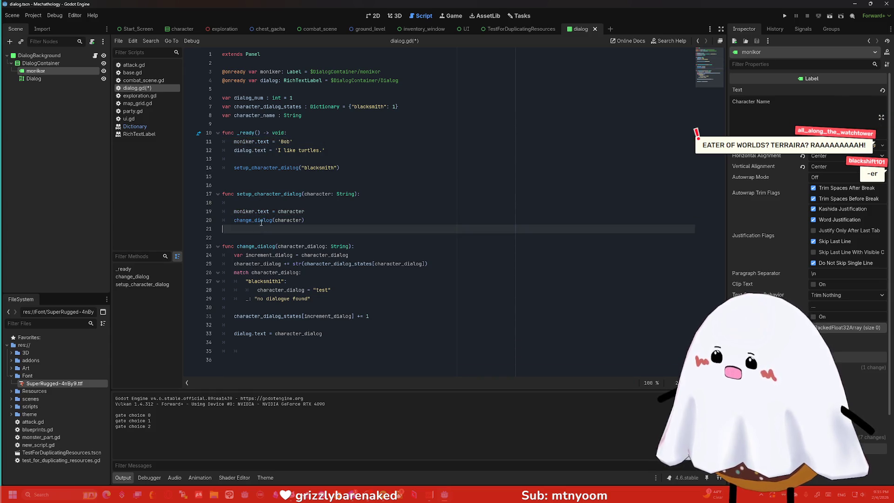
pyautogui.moveTo(255, 212); pyautogui.dragTo(234, 212)
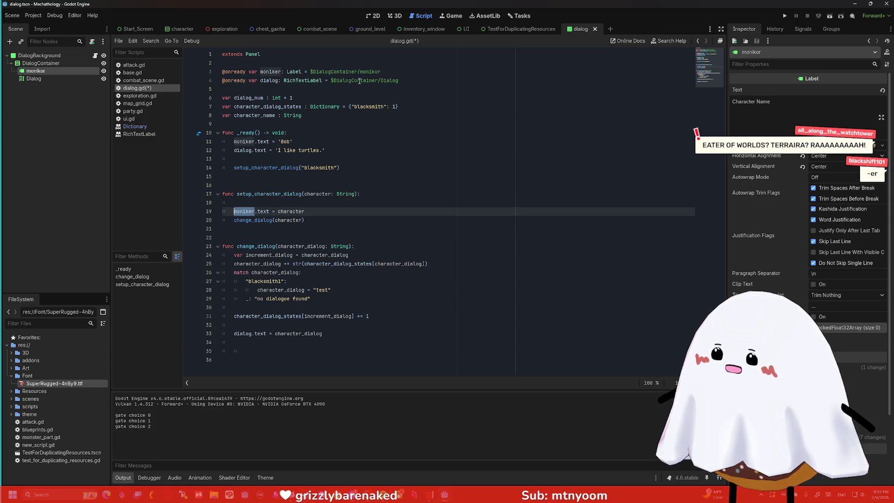
# Set the node path to $DialogContainer/Moniker and rename the scene's label node to Moniker
pyautogui.doubleClick(377, 72)
pyautogui.write('moniker')
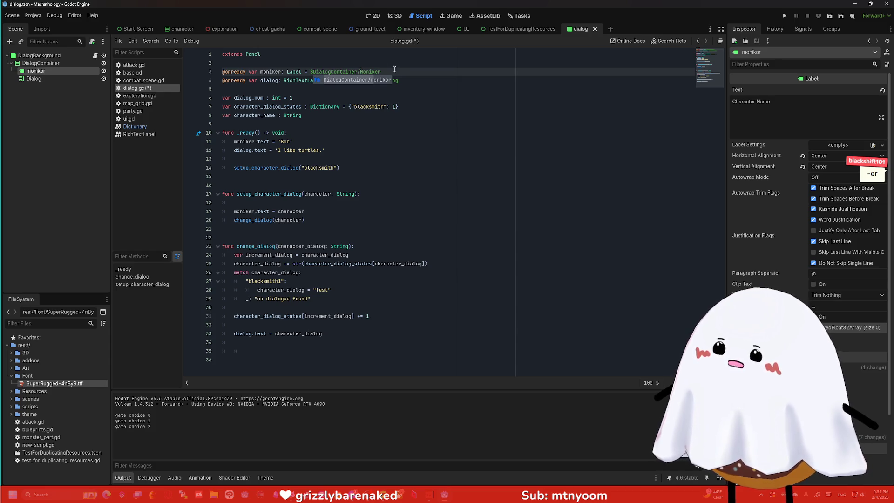
pyautogui.doubleClick(368, 72)
pyautogui.hotkey('ctrl', 'c')
pyautogui.doubleClick(36, 71)
pyautogui.hotkey('ctrl', 'v')
pyautogui.press('Return')
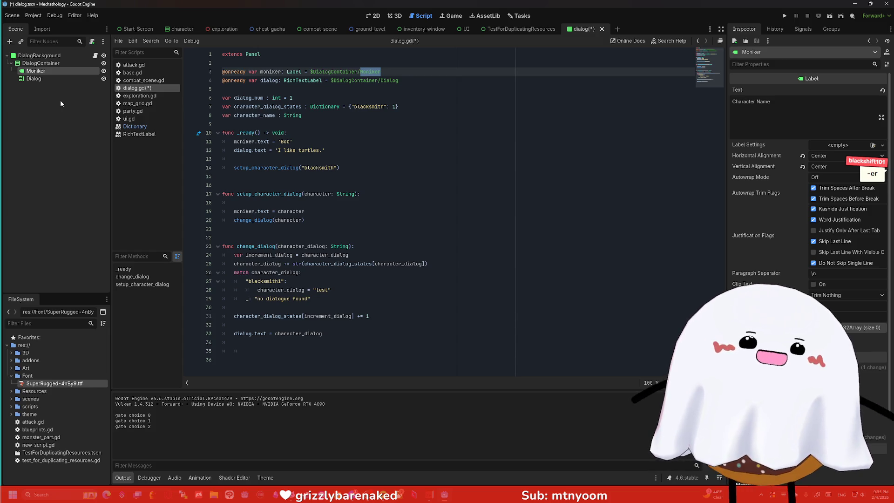
pyautogui.click(61, 100)
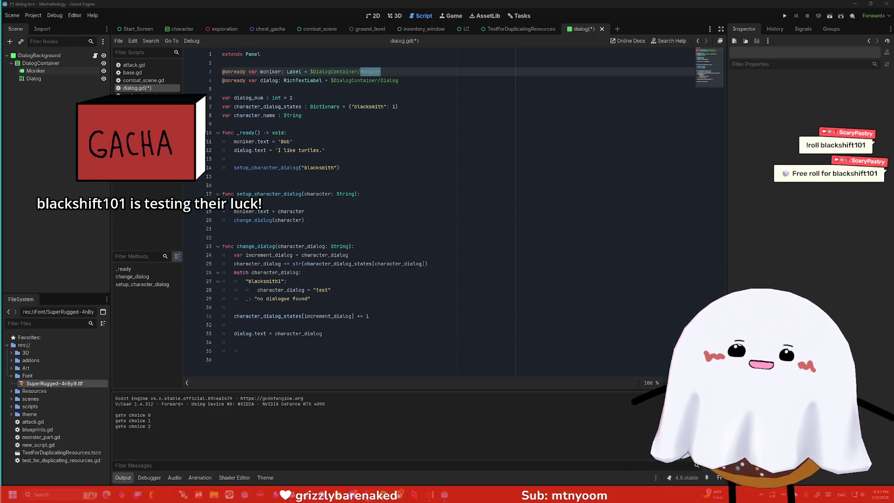
# Save dialog.gd with Ctrl+S, then bring up the web browser
pyautogui.click(296, 94)
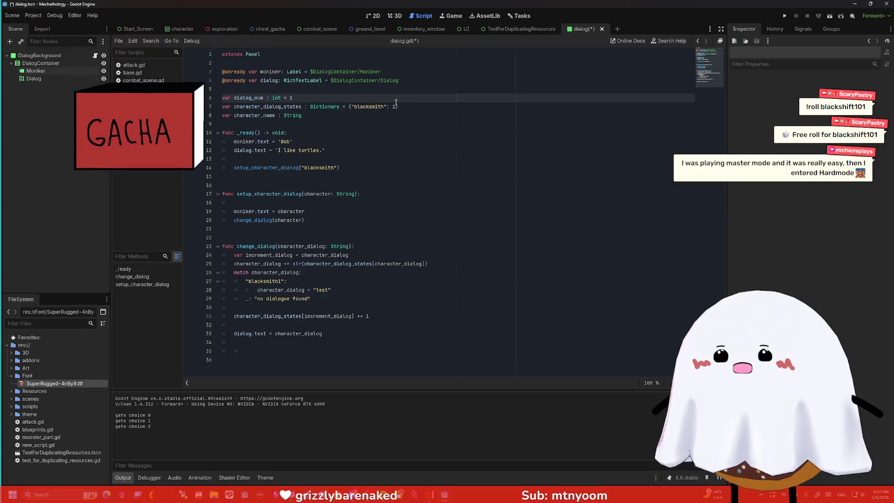
pyautogui.hotkey('ctrl', 's')
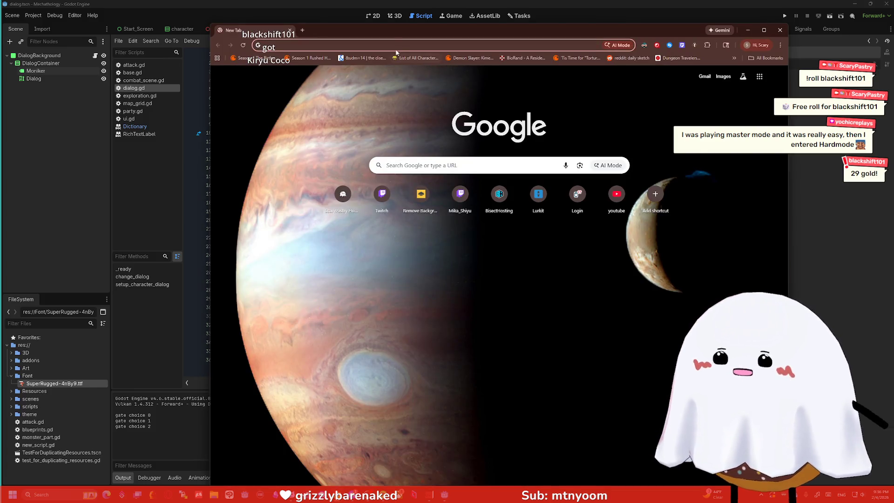
pyautogui.click(391, 45)
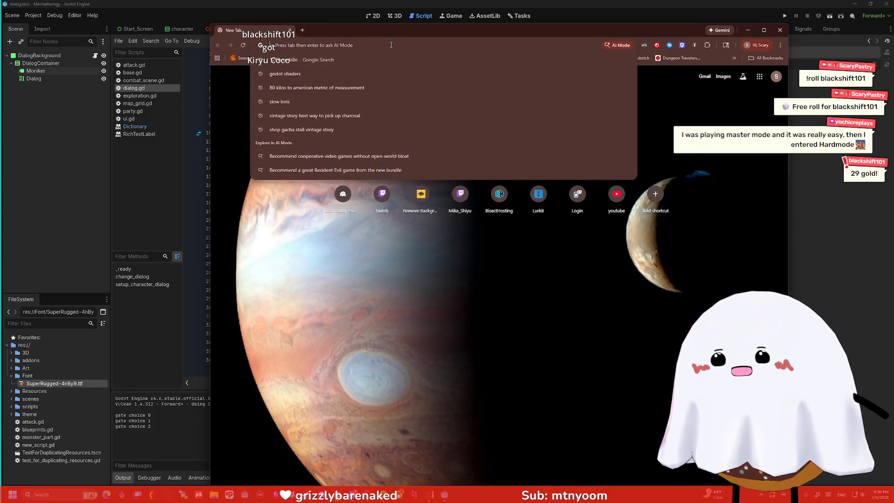
# Look up a chat viewer's inventory on scarypastry.com's Inventory Viewer by their username
pyautogui.write('scarypastry.co')
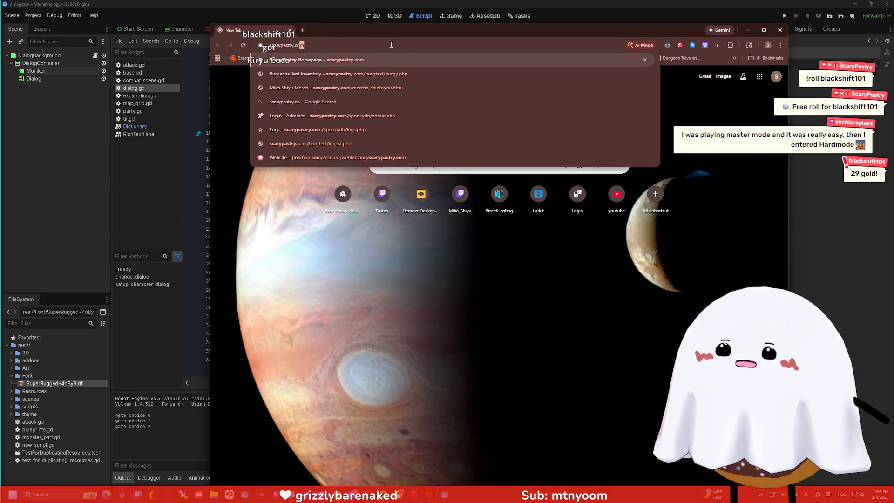
pyautogui.press('Return')
pyautogui.click(470, 177)
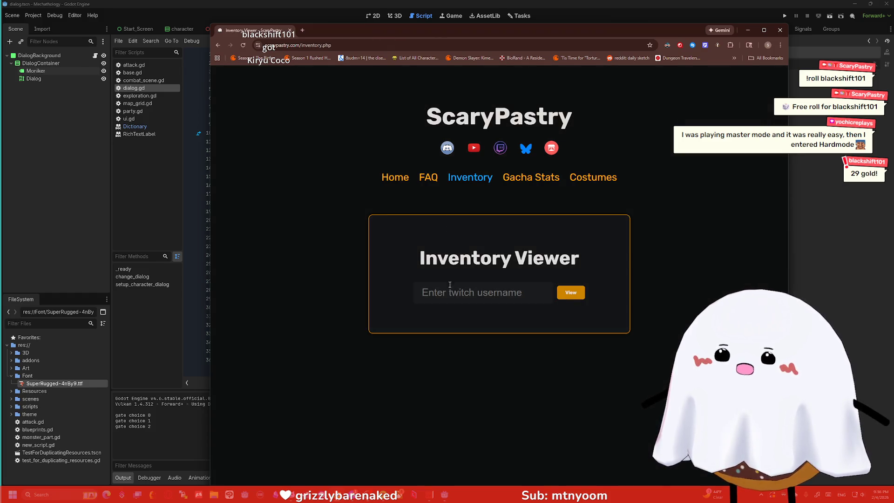
pyautogui.click(453, 294)
pyautogui.write('blackshift101')
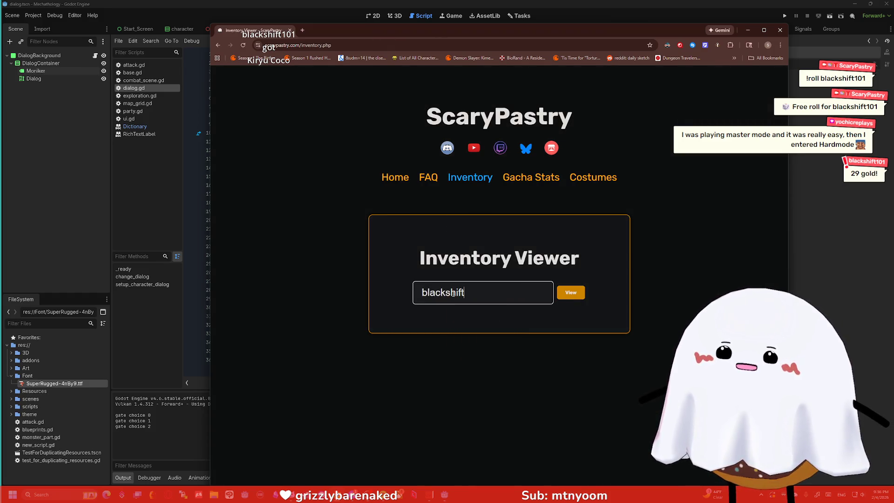
pyautogui.press('Return')
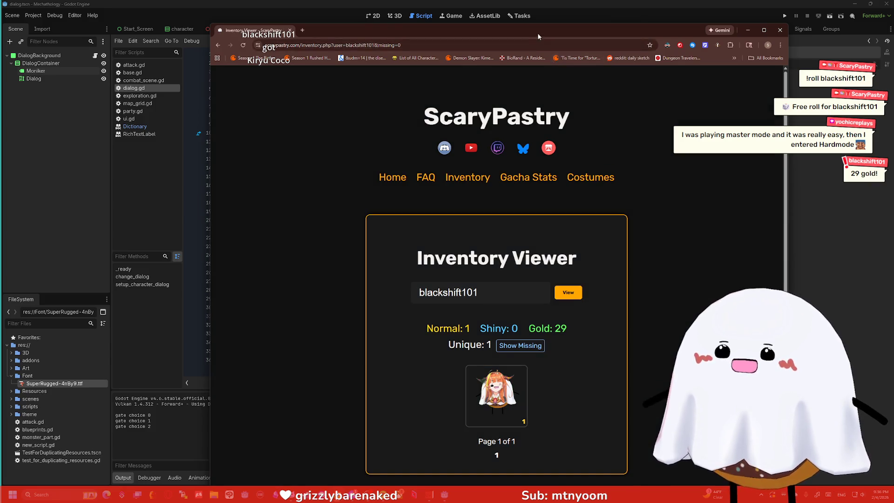
# Check the 29 gold total on the inventory page, then close Chrome
pyautogui.moveTo(538, 32); pyautogui.dragTo(463, 12)
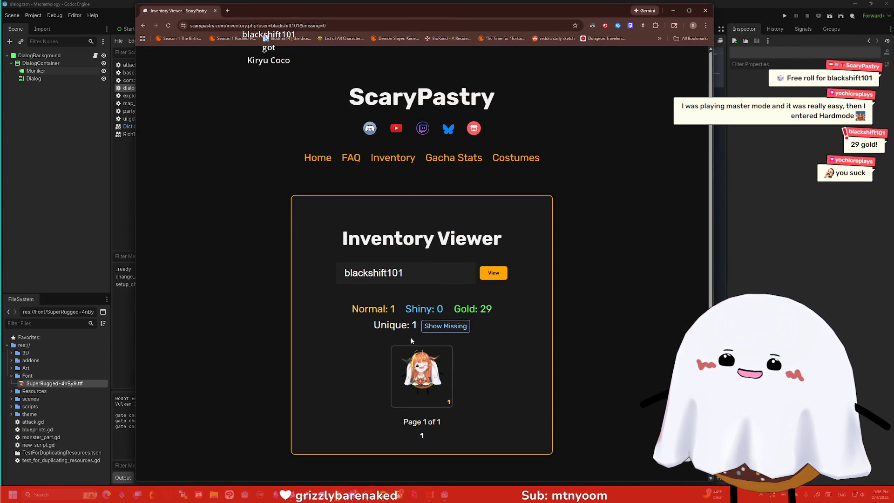
pyautogui.moveTo(487, 309); pyautogui.dragTo(479, 309)
pyautogui.click(379, 321)
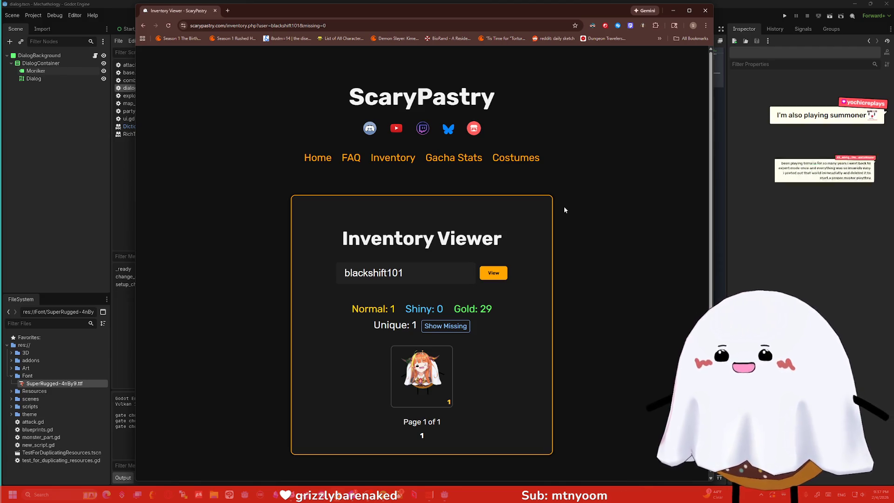
pyautogui.click(705, 11)
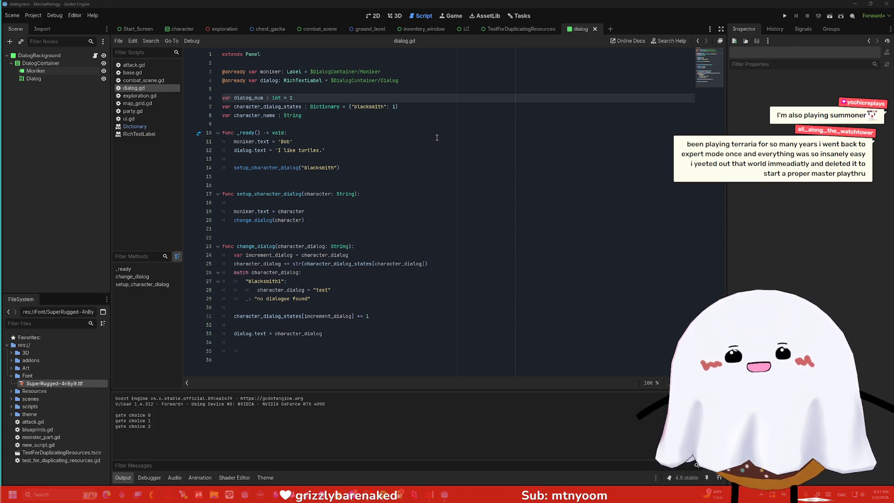
pyautogui.click(396, 151)
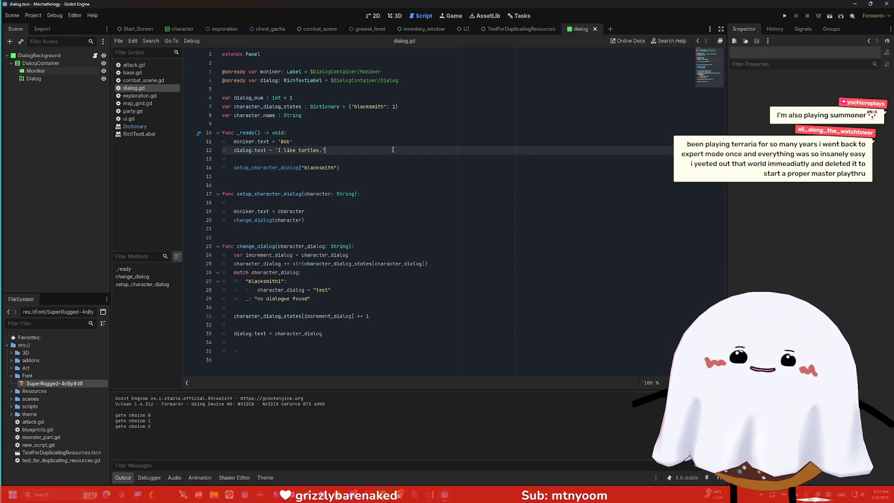
pyautogui.click(381, 174)
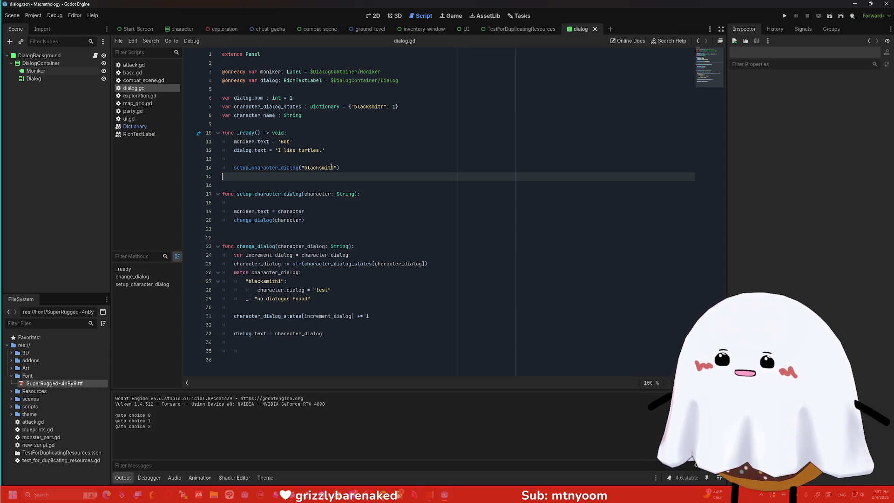
pyautogui.click(357, 203)
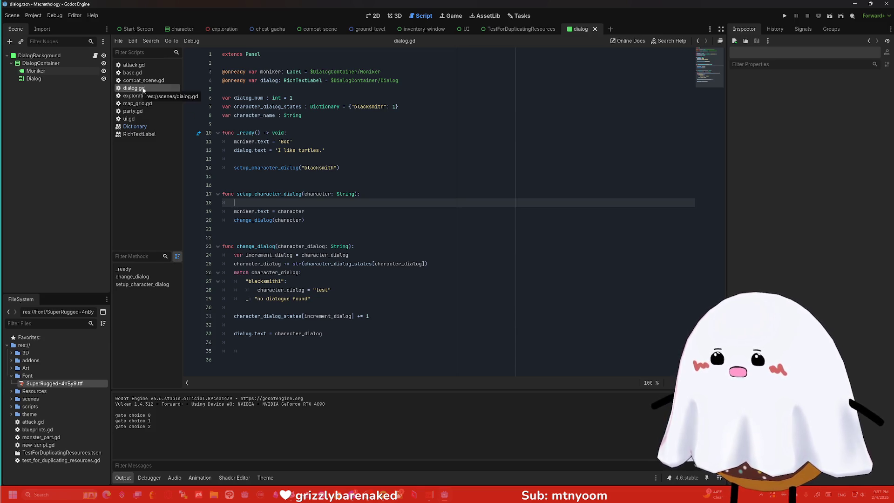
pyautogui.click(397, 106)
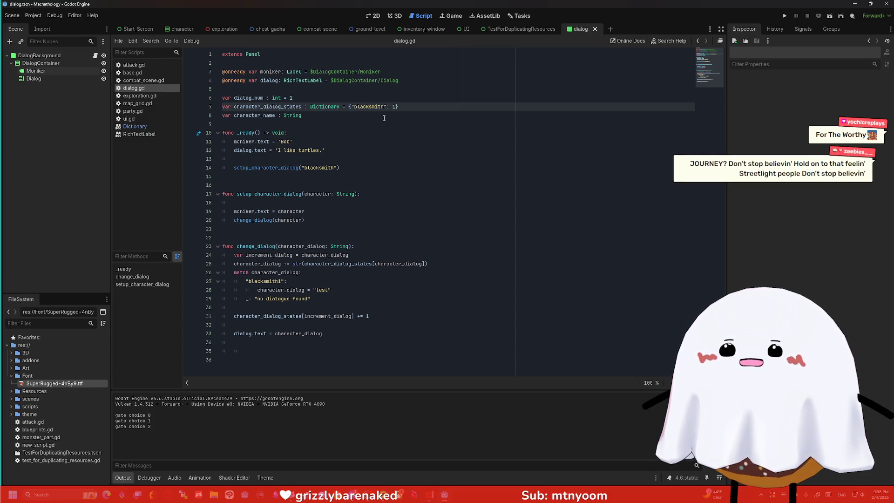
pyautogui.moveTo(400, 106); pyautogui.dragTo(348, 107)
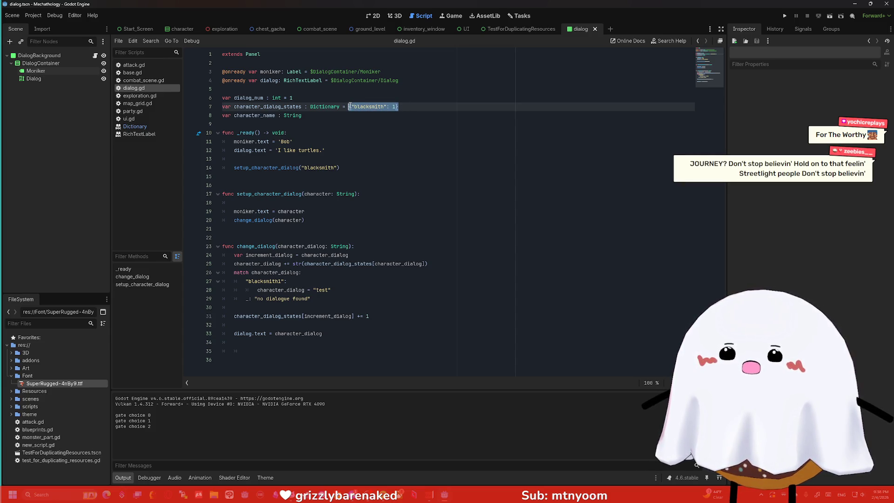
pyautogui.press('Left')
pyautogui.write('1')
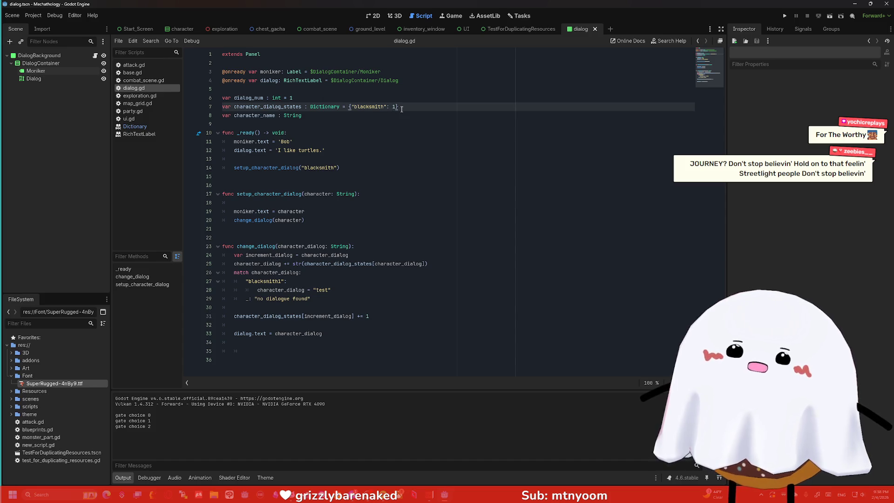
pyautogui.click(272, 107)
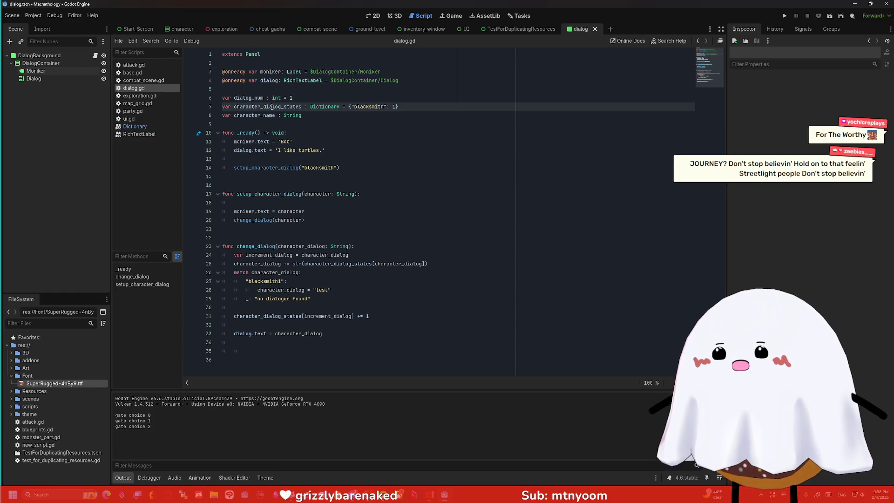
pyautogui.click(397, 107)
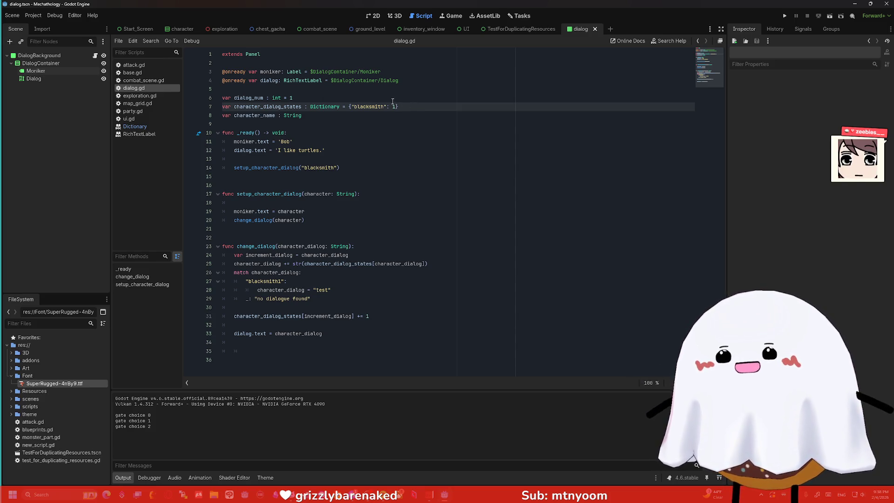
pyautogui.write('}')
# Put the cursor at the end of line 8 and briefly select line 7 in the script
pyautogui.click(413, 113)
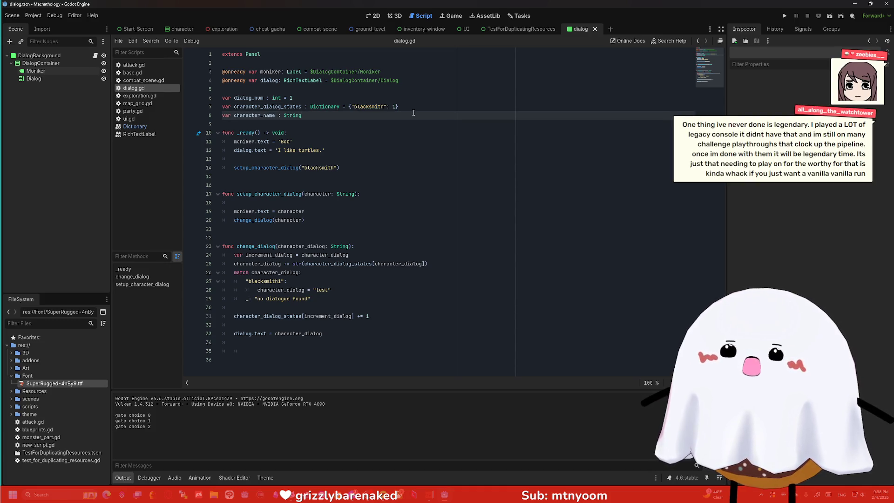
pyautogui.tripleClick(409, 108)
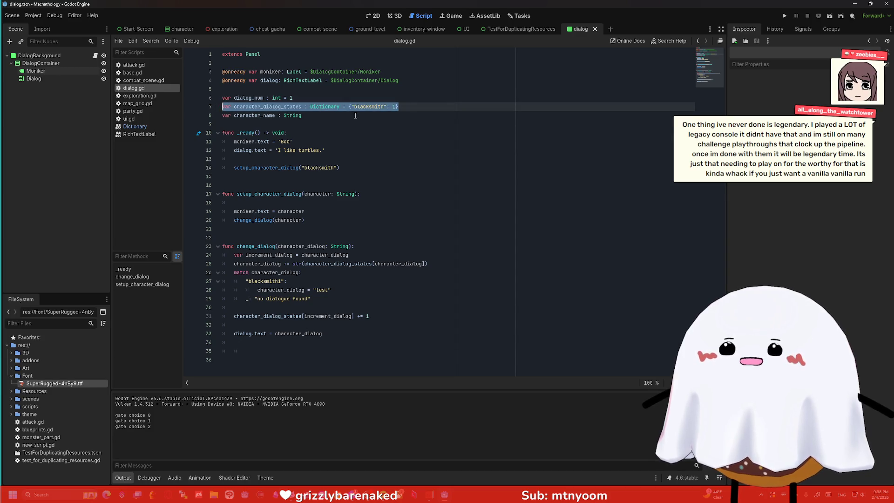
pyautogui.click(416, 119)
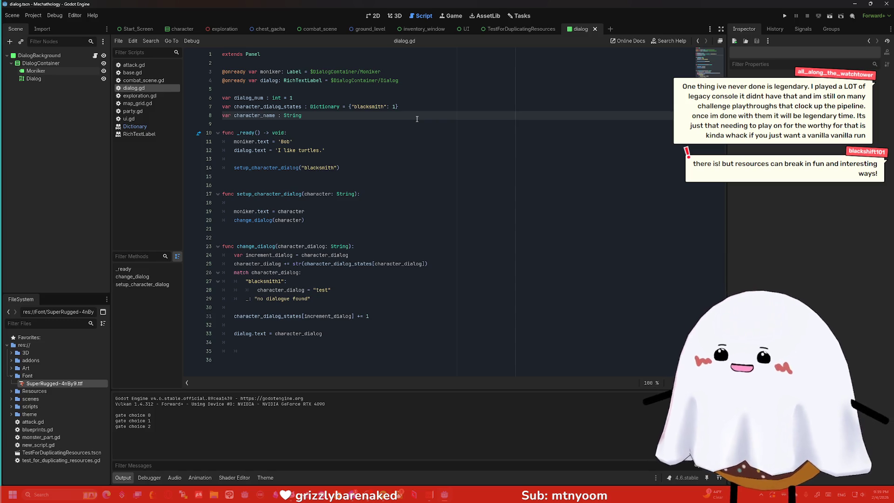
# Collapse Font, expand Resources, select the Blueprints folder, and run the project
pyautogui.click(12, 376)
pyautogui.click(11, 384)
pyautogui.scroll(-2, 26, 357)
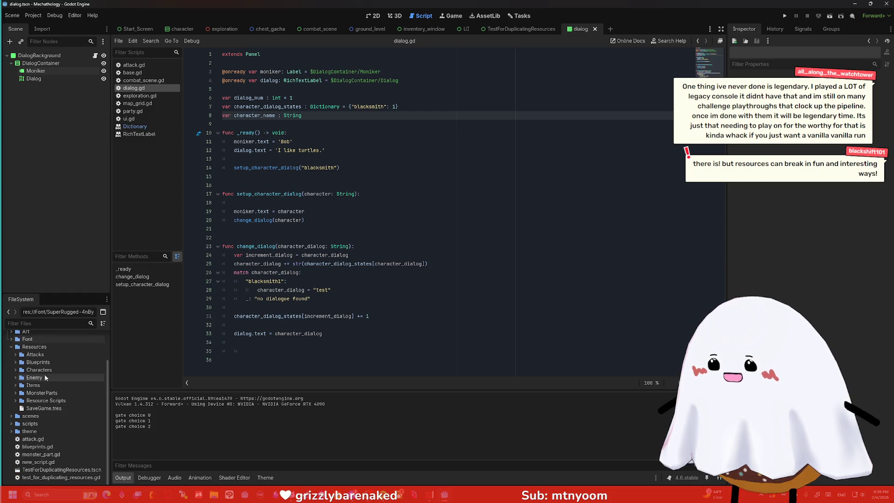
pyautogui.click(32, 363)
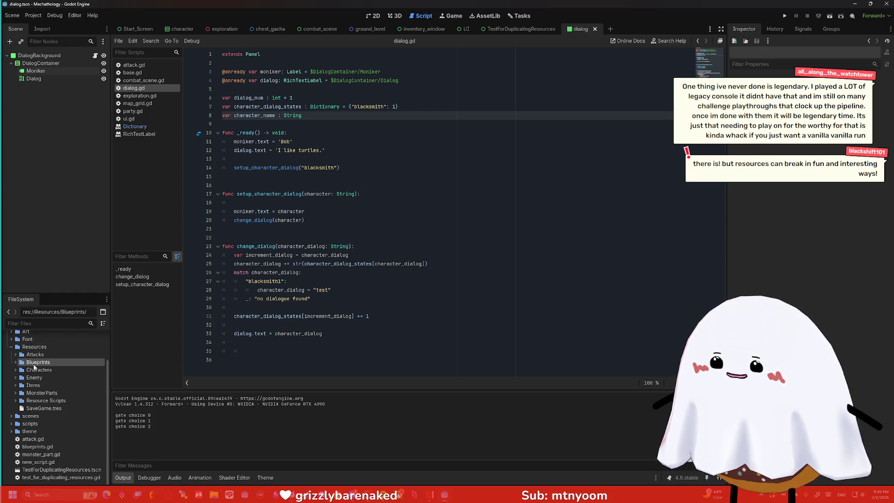
pyautogui.click(789, 17)
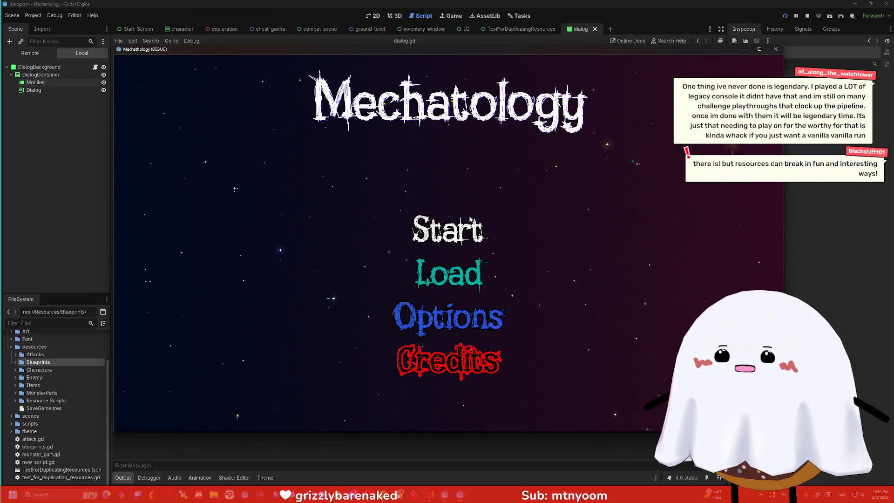
# Start the game, visit the chest screen, leave, and re-enter the tower to fight Hooter
pyautogui.click(470, 221)
pyautogui.click(586, 126)
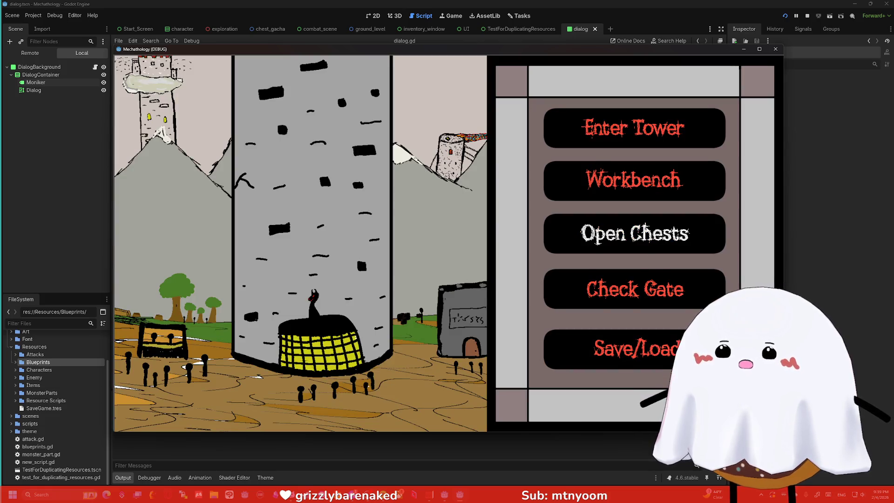
pyautogui.click(646, 227)
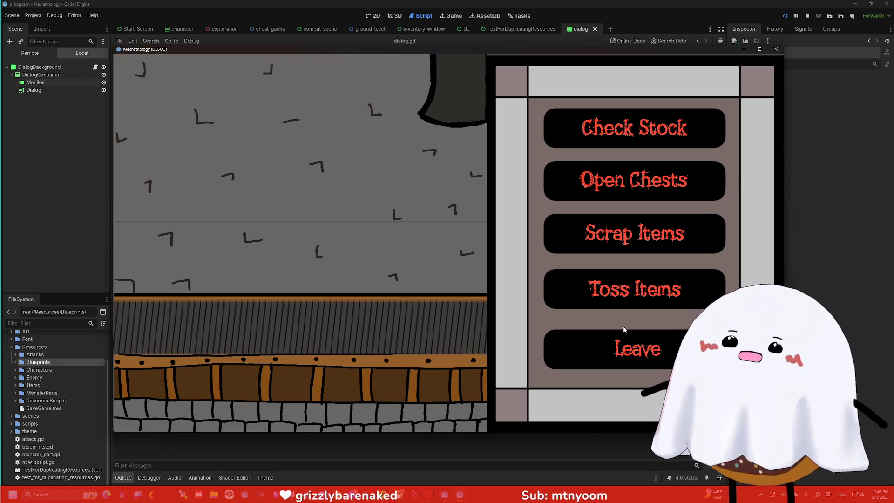
pyautogui.click(624, 344)
pyautogui.click(630, 133)
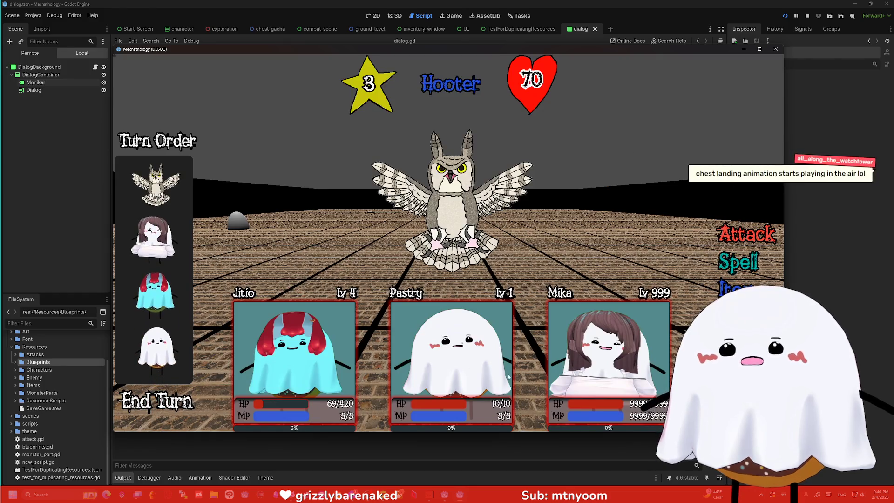